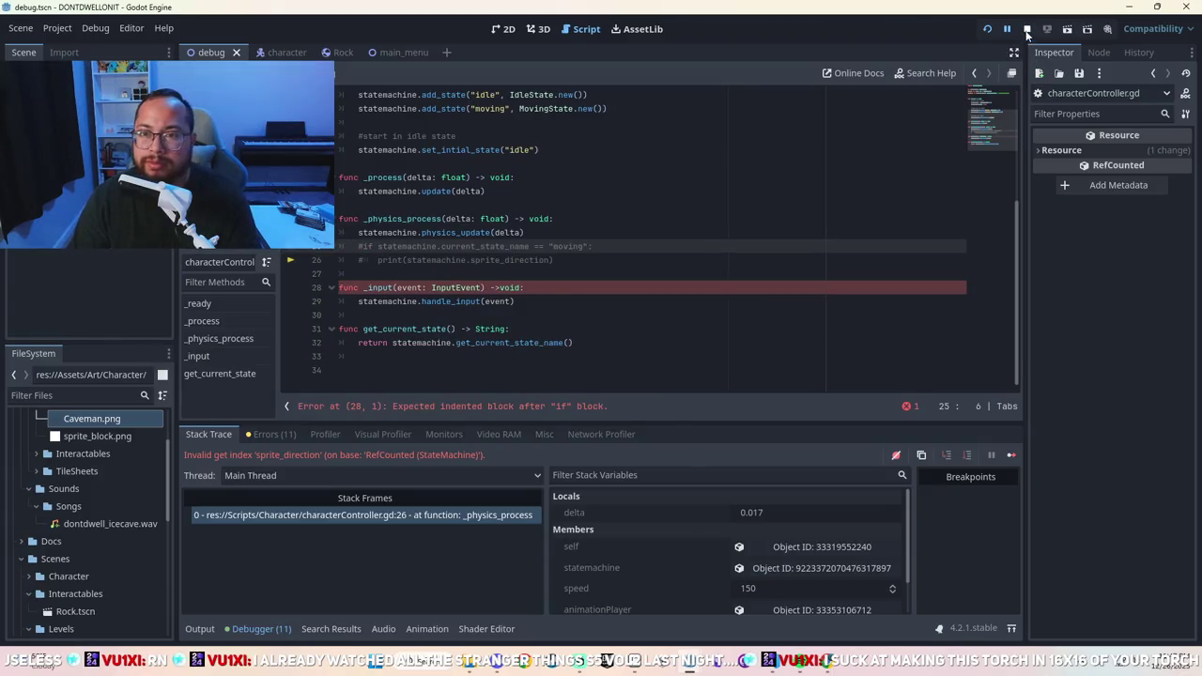
# Restart the Caveman game, start it from the main menu, and move its window aside.
pyautogui.click(987, 28)
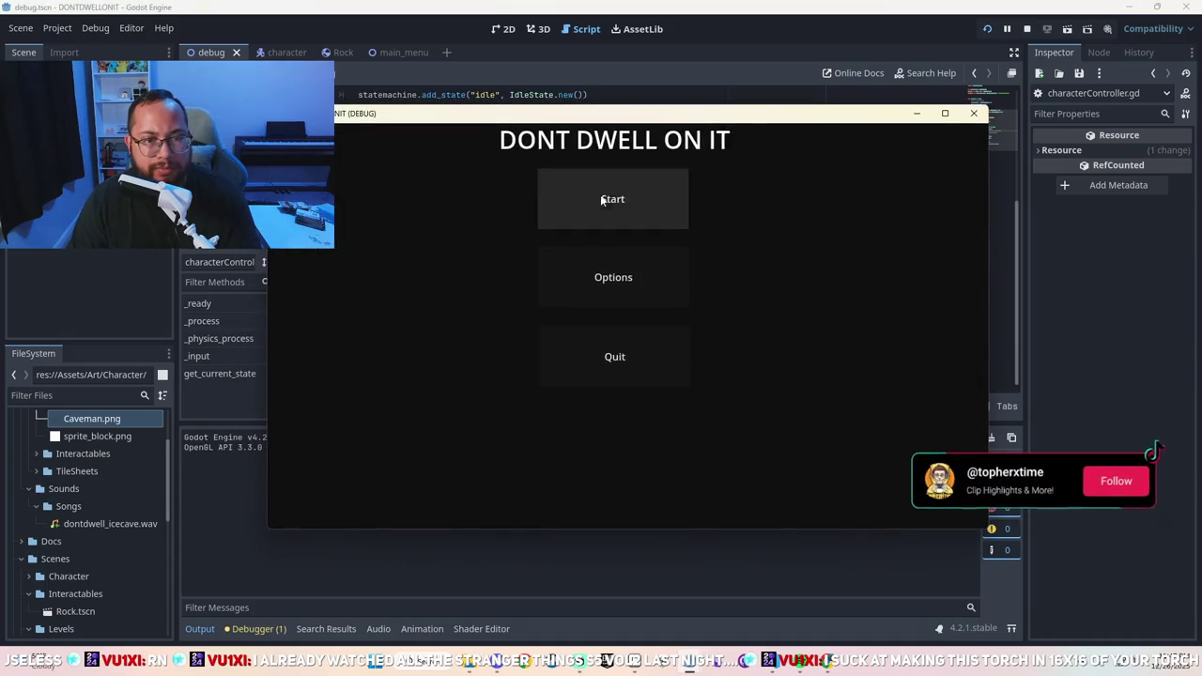
pyautogui.click(601, 195)
pyautogui.moveTo(702, 115); pyautogui.dragTo(776, 100)
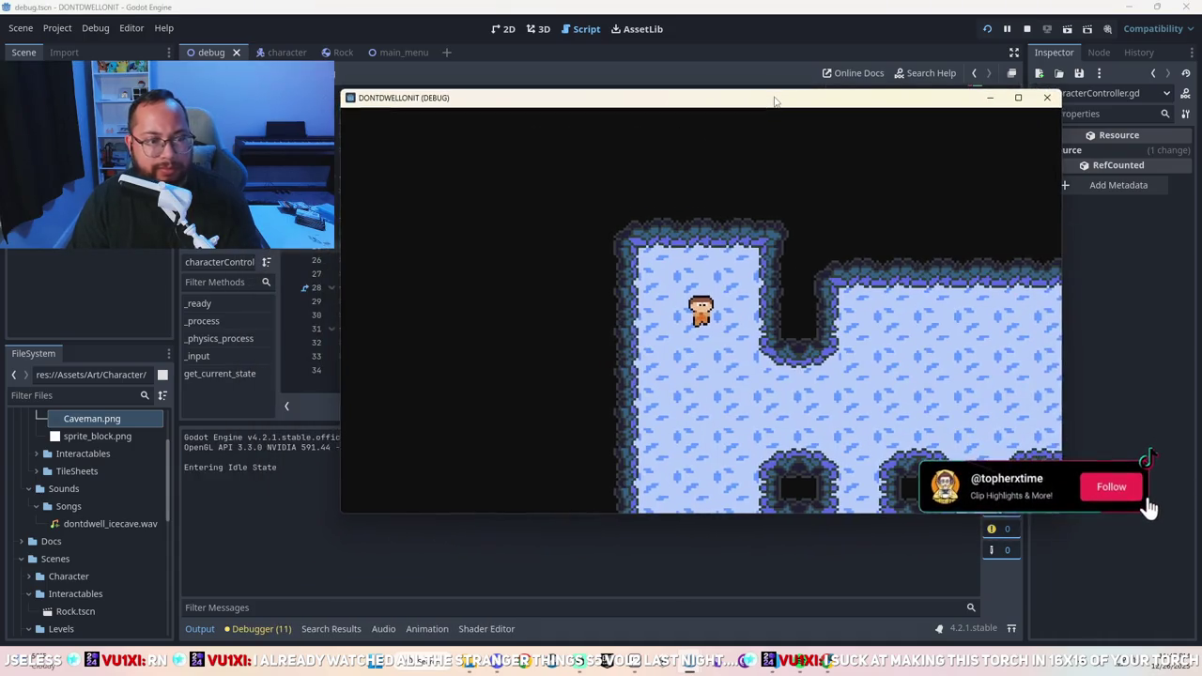
# Walk the caveman right, down, left and up to log its directions, then close the game.
pyautogui.press('Right')
pyautogui.press('Down')
pyautogui.press('Left')
pyautogui.press('Right')
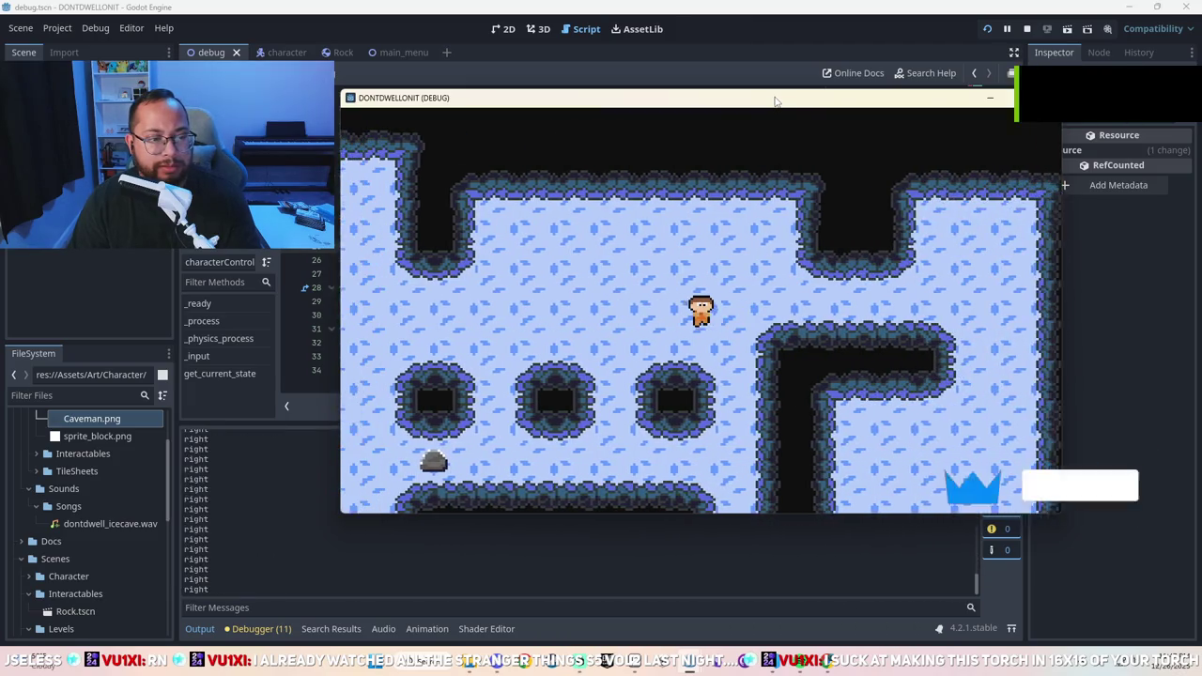
pyautogui.press('Left')
pyautogui.press('Right')
pyautogui.press('Up')
pyautogui.press('Right')
pyautogui.press('Left')
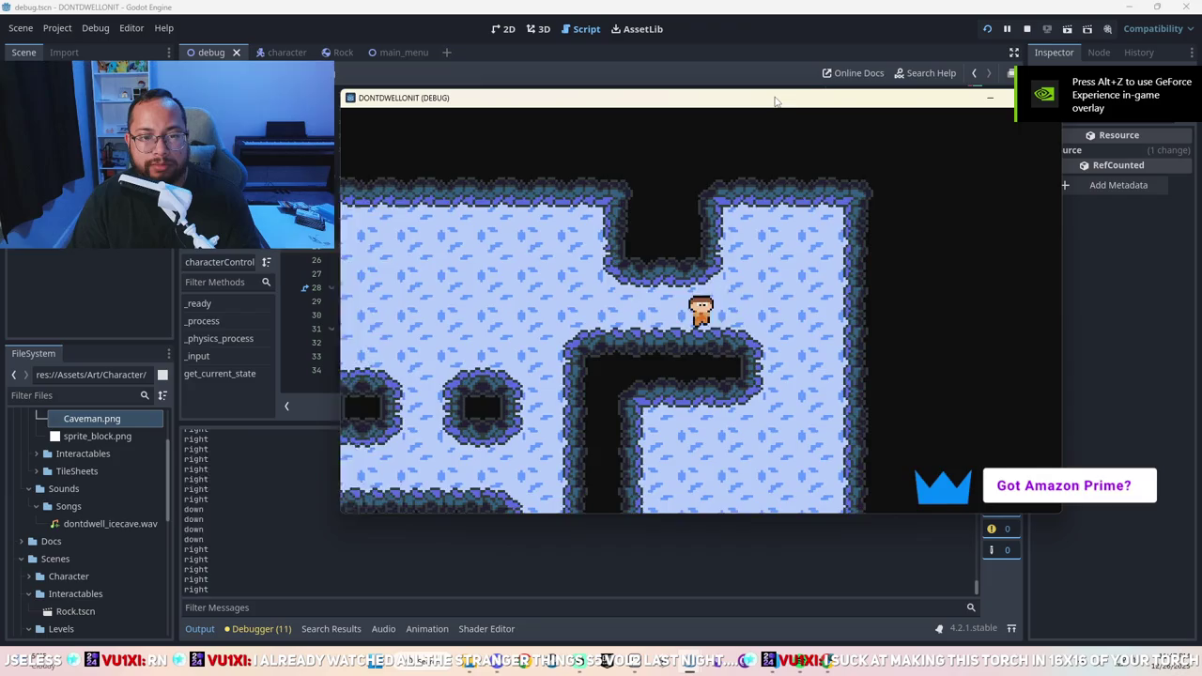
pyautogui.press('Down')
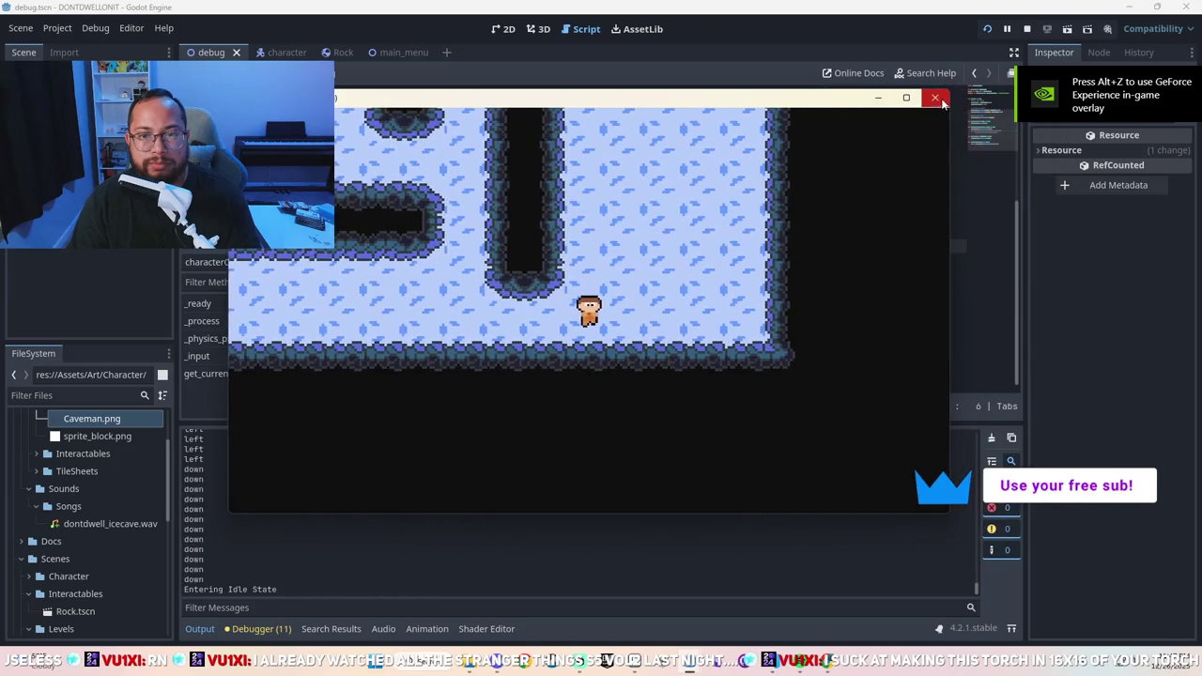
pyautogui.click(939, 98)
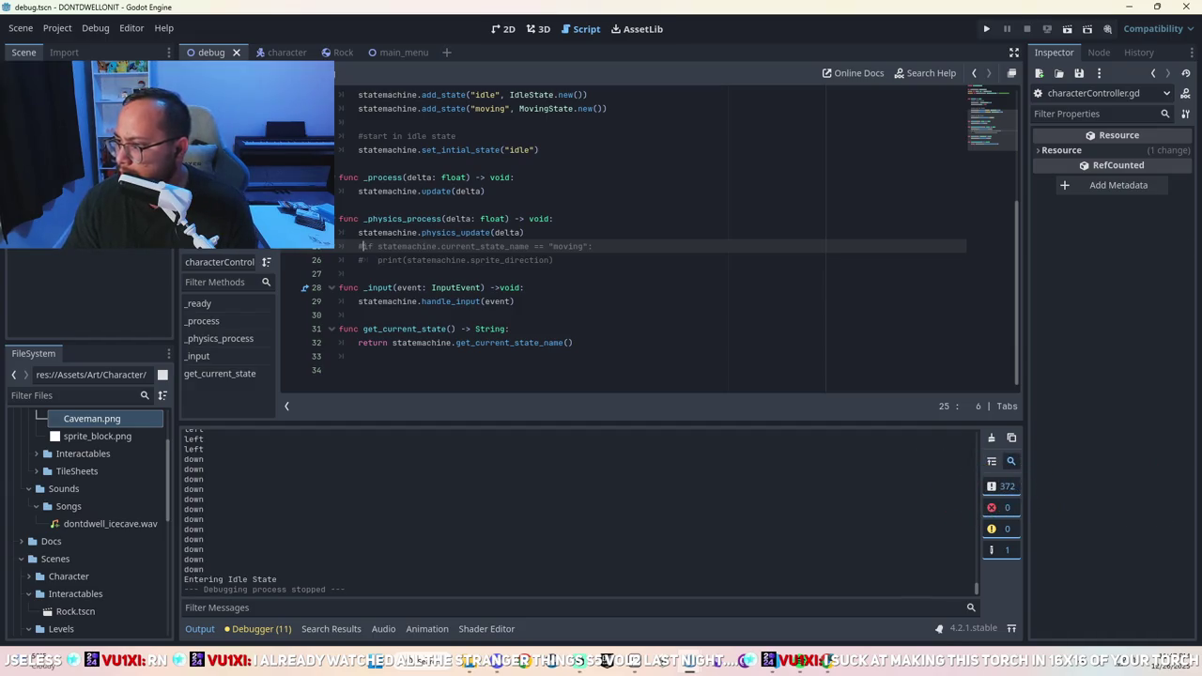
# Switch to MovingState.gd and scroll to its _get_direction and _get_sprite_direction functions.
pyautogui.hotkey('alt', 'Left')
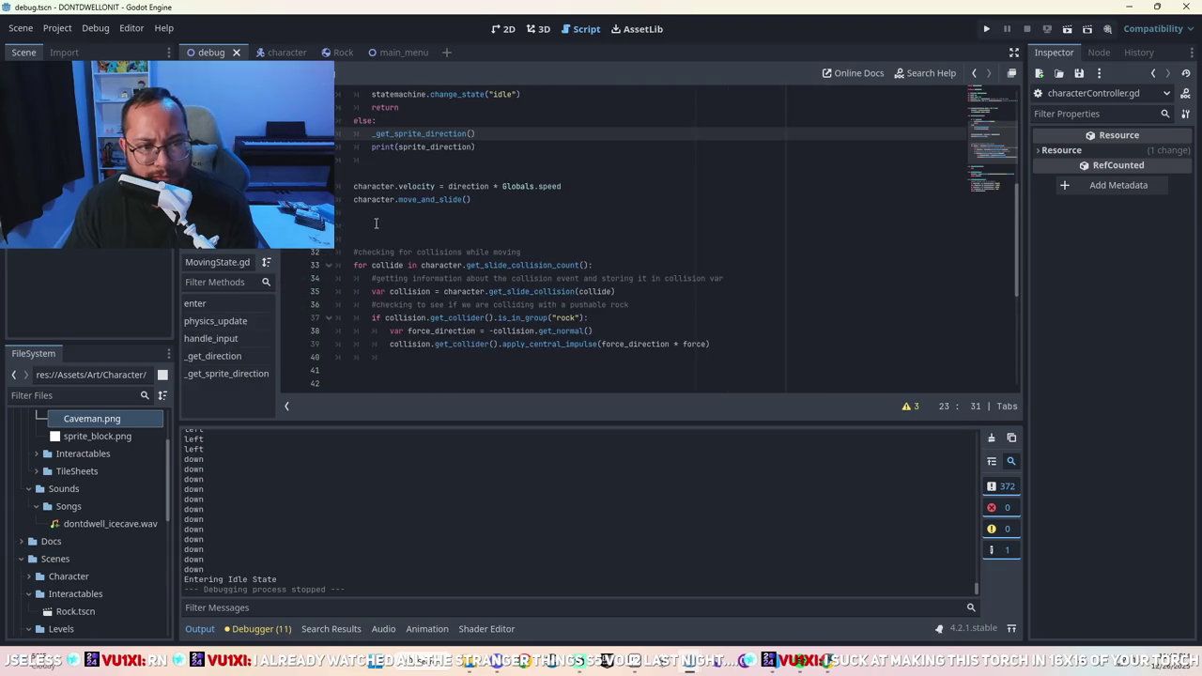
pyautogui.scroll(-6, 447, 241)
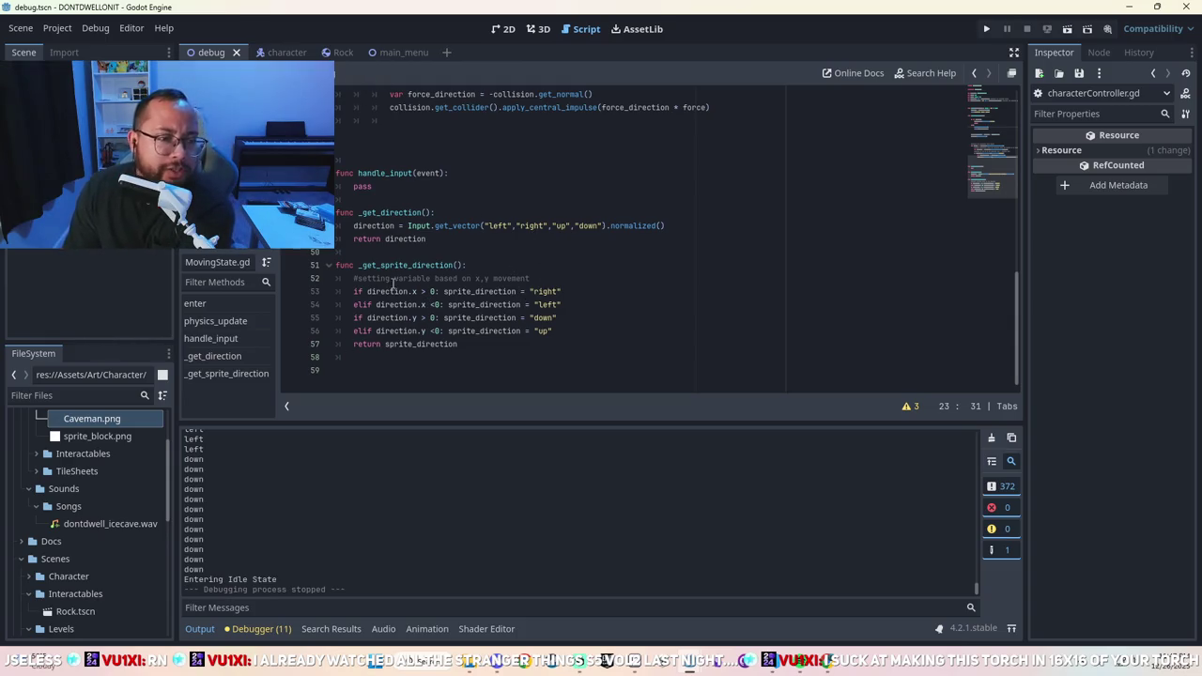
# In characterController.gd, change line 26 from print(sprite_direction) to statemachine._get_sprite_direction.
pyautogui.click(281, 52)
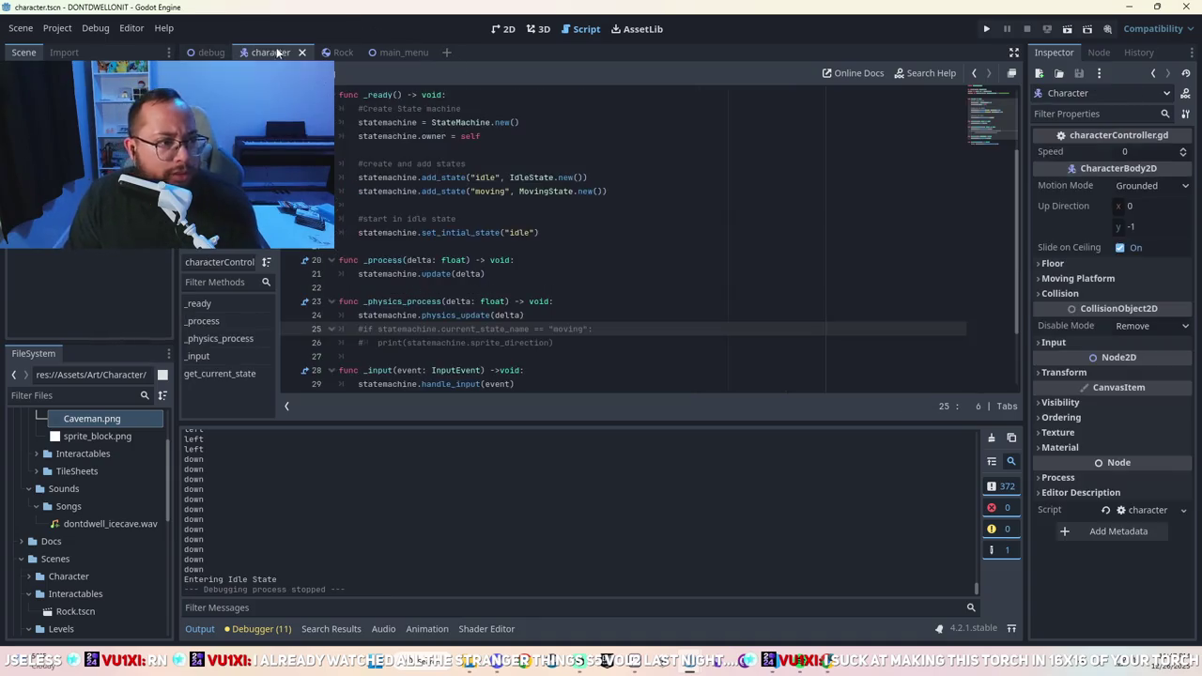
pyautogui.moveTo(559, 344)
pyautogui.mouseDown()
pyautogui.moveTo(422, 343)
pyautogui.moveTo(471, 344)
pyautogui.mouseUp()
pyautogui.press('BackSpace')
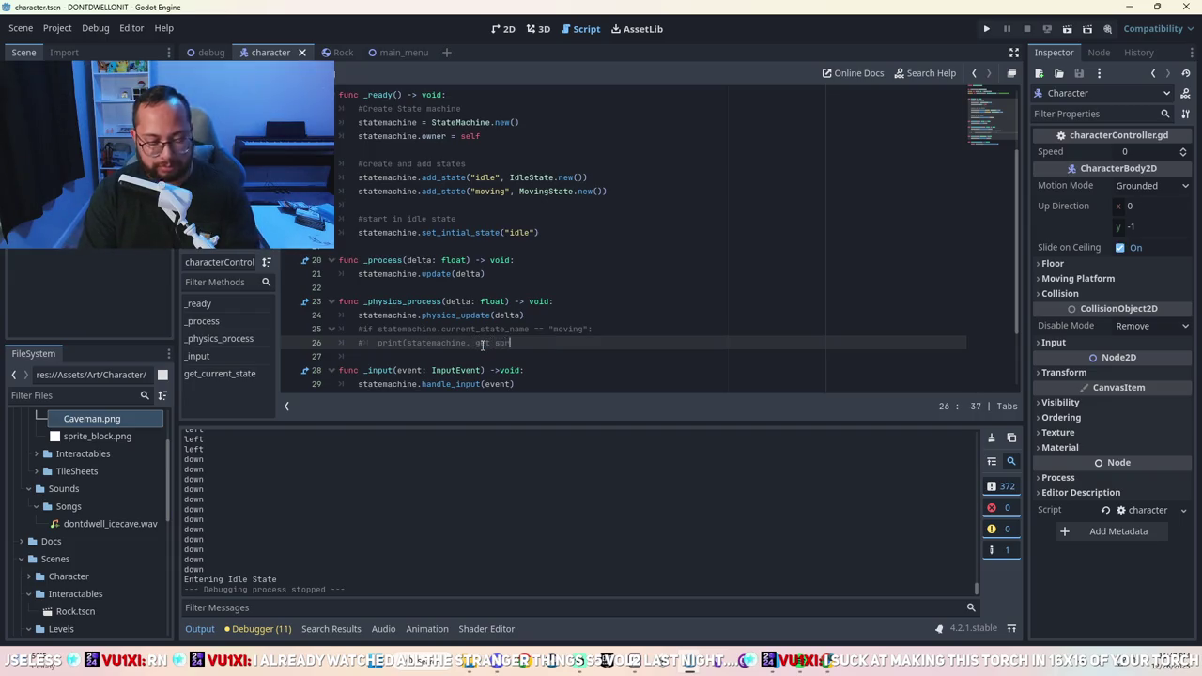
pyautogui.write('ite_direction')
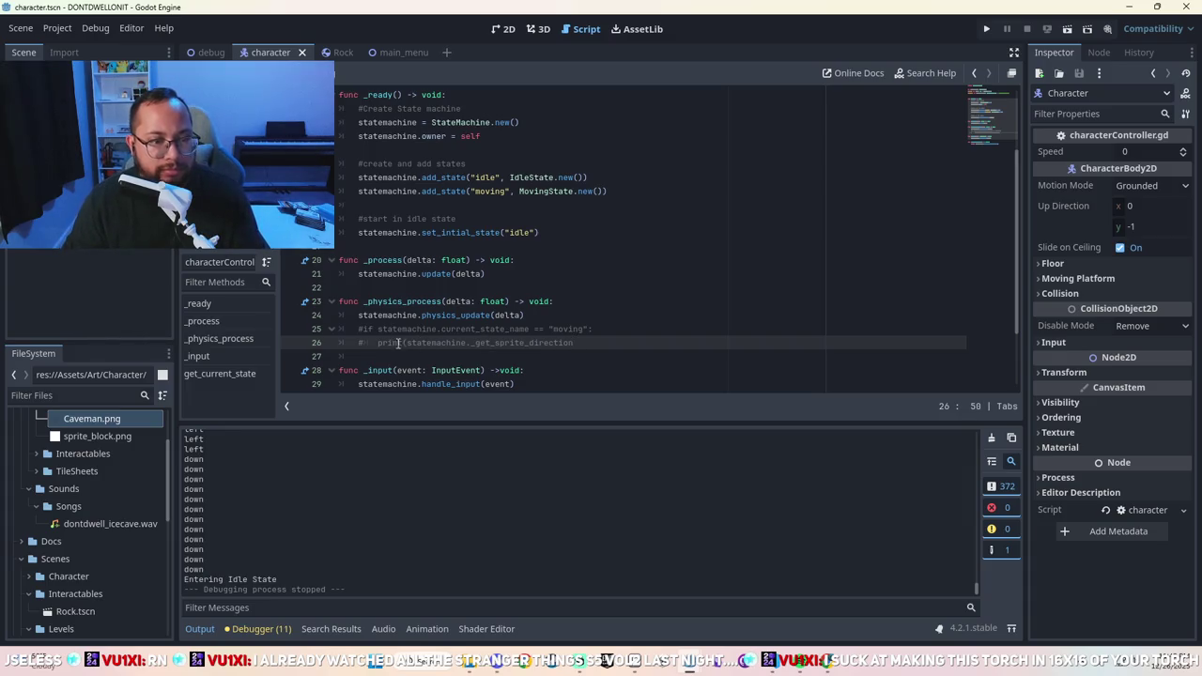
pyautogui.press('BackSpace')
pyautogui.press('BackSpace')
pyautogui.press('BackSpace')
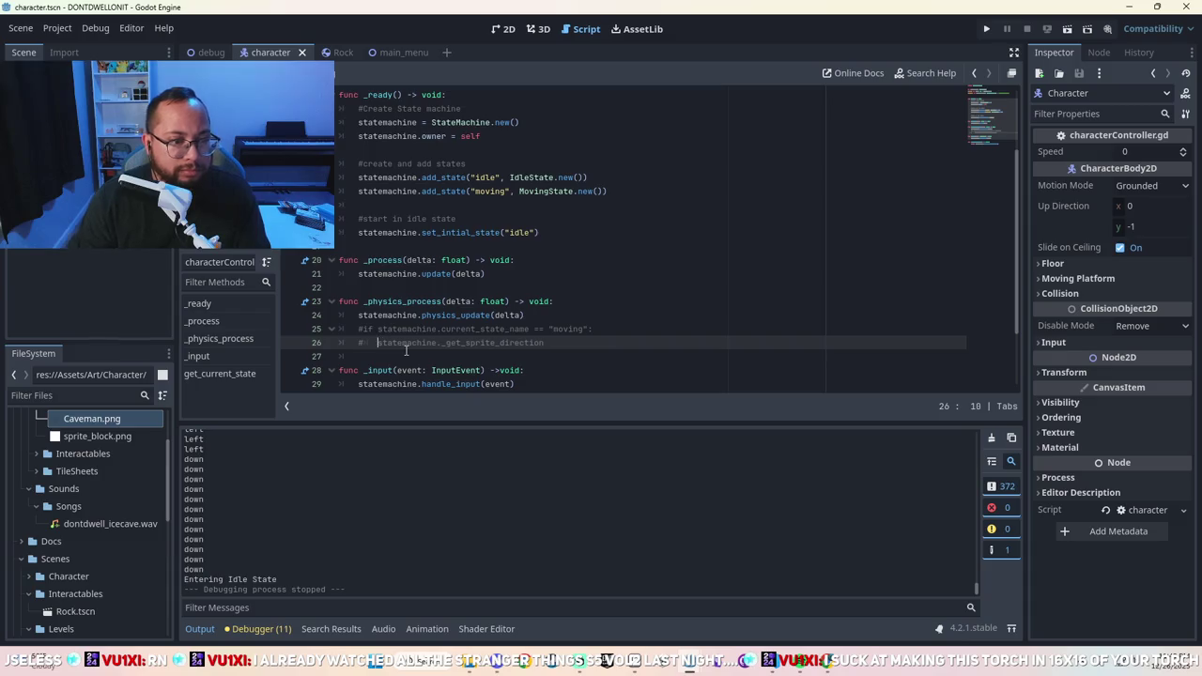
# Uncomment lines 25–26 so the moving-state check is active again.
pyautogui.click(369, 343)
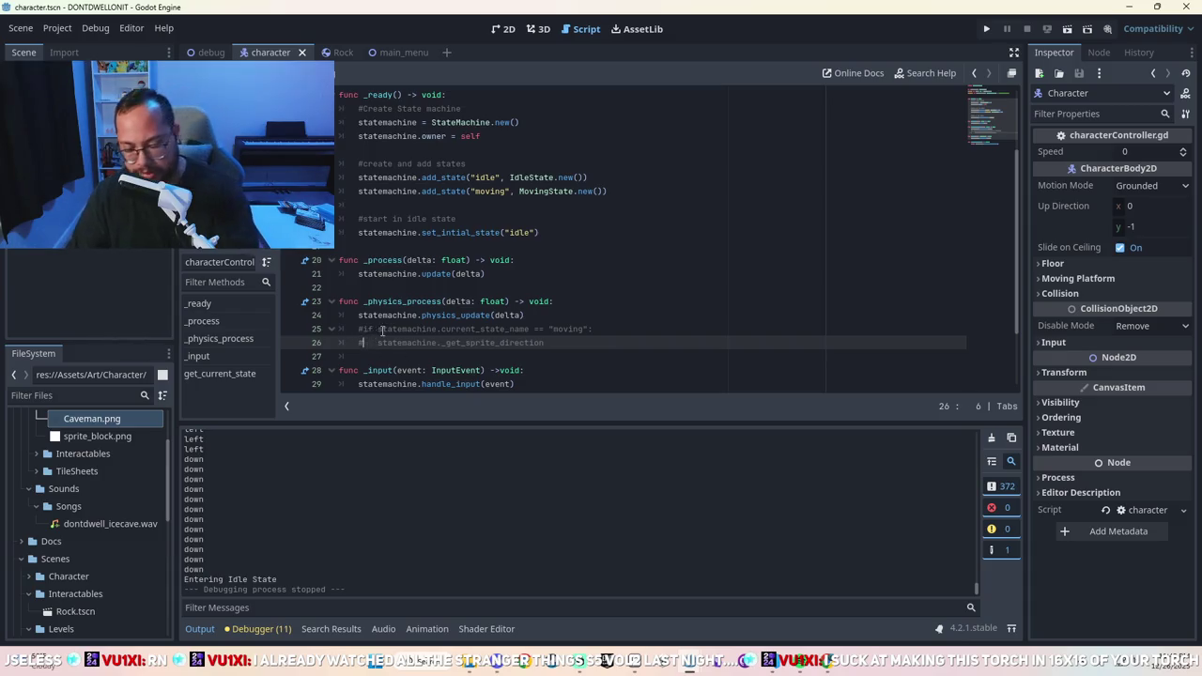
pyautogui.press('BackSpace')
pyautogui.click(362, 329)
pyautogui.press('BackSpace')
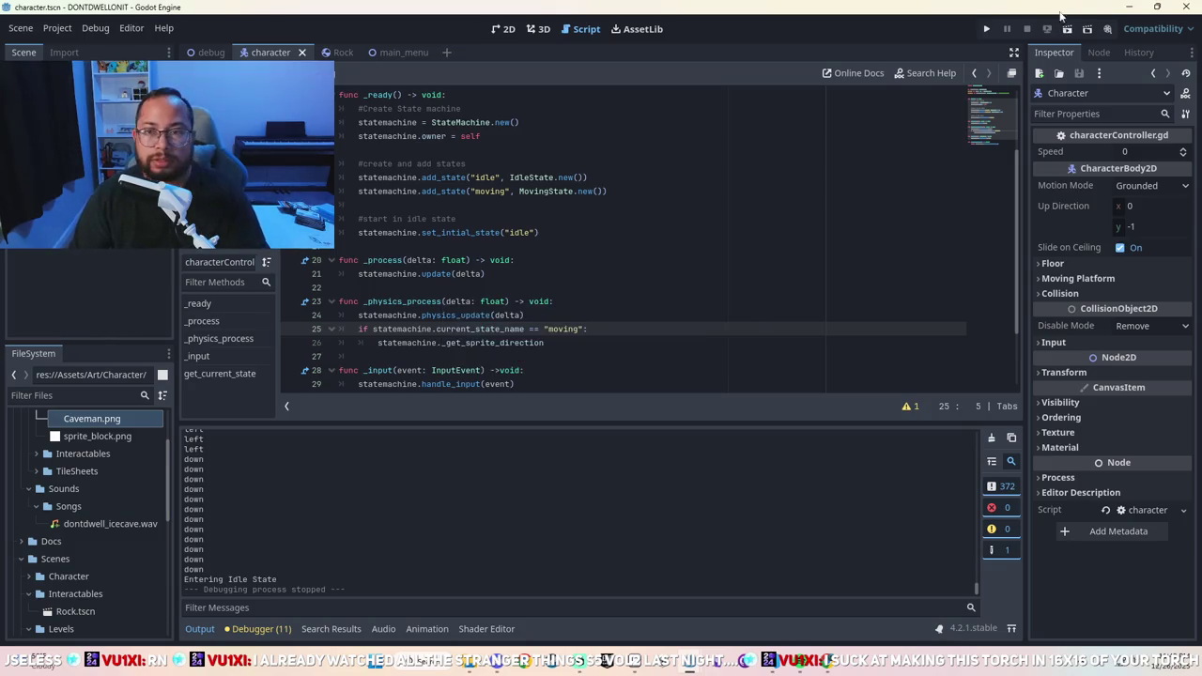
# Run and start the game, hit the invalid '_get_sprite_direction' index error, then stop debugging.
pyautogui.click(985, 29)
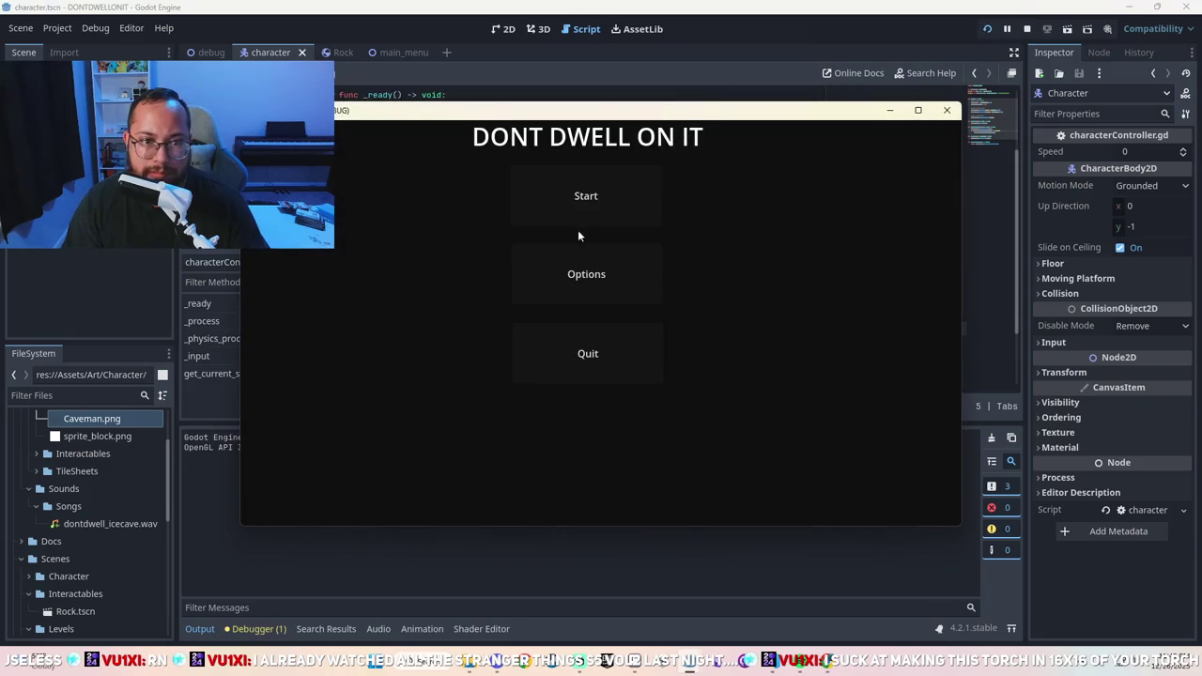
pyautogui.click(587, 214)
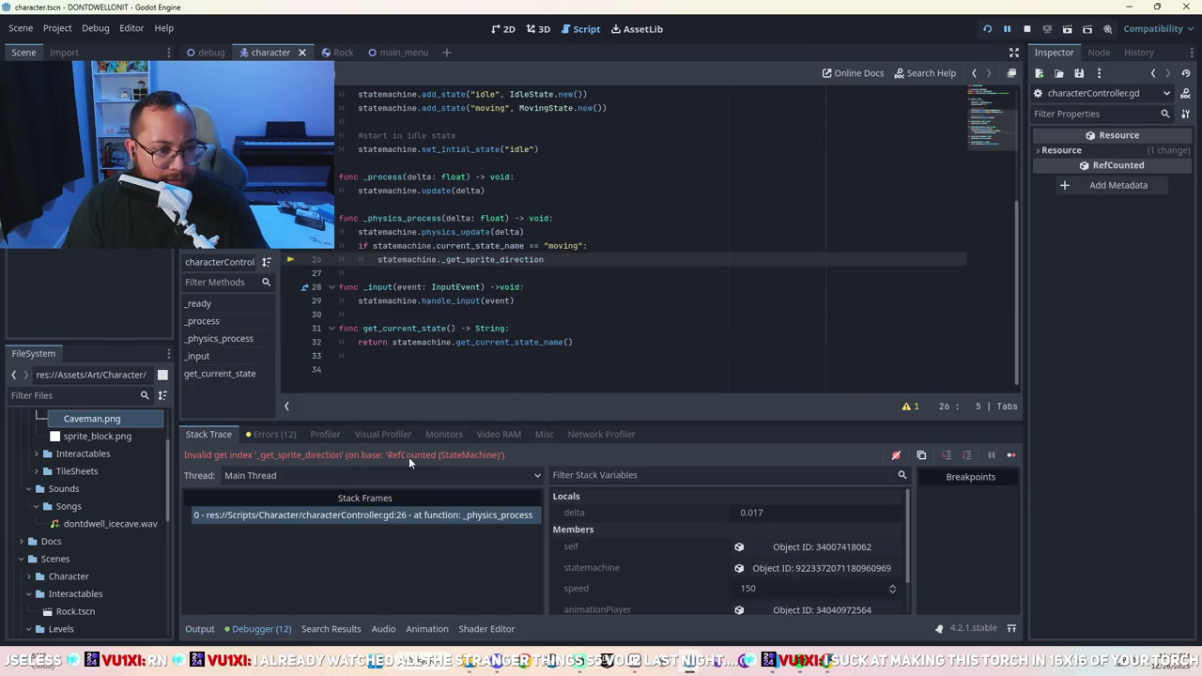
pyautogui.click(1027, 29)
pyautogui.click(542, 286)
pyautogui.scroll(1, 541, 286)
# Inspect the statemachine variable's StateMachine type in characterController.gd, comparing it with MovingState.gd.
pyautogui.scroll(2, 542, 287)
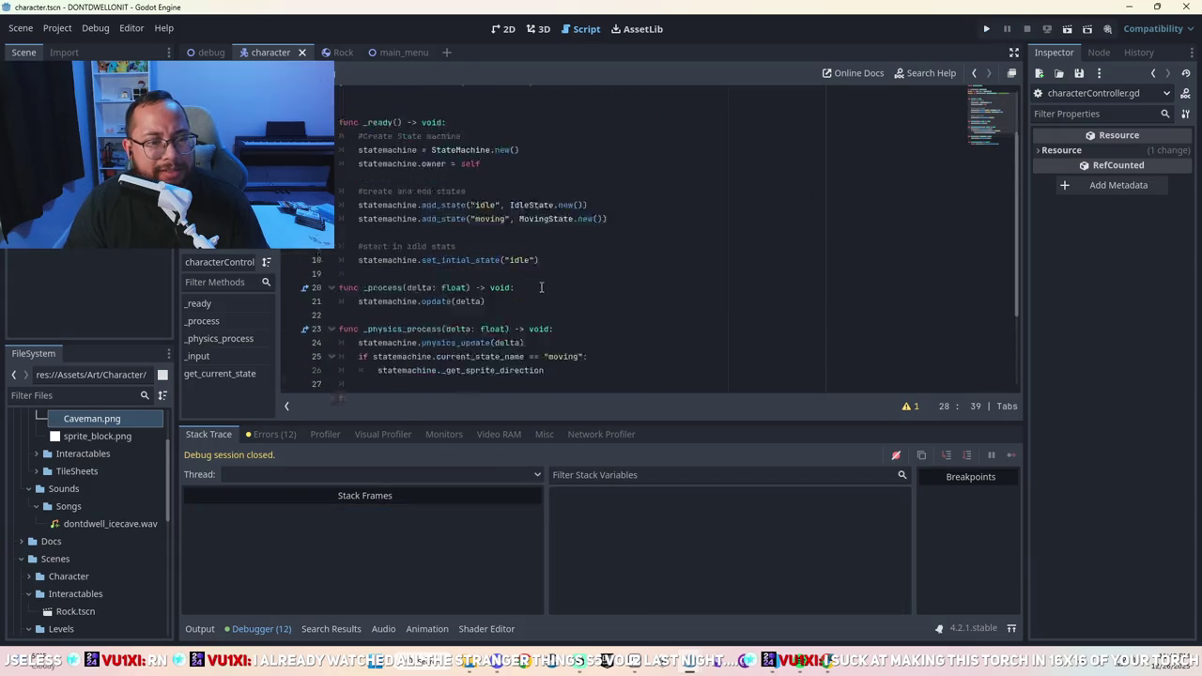
pyautogui.scroll(-2, 542, 286)
pyautogui.click(501, 290)
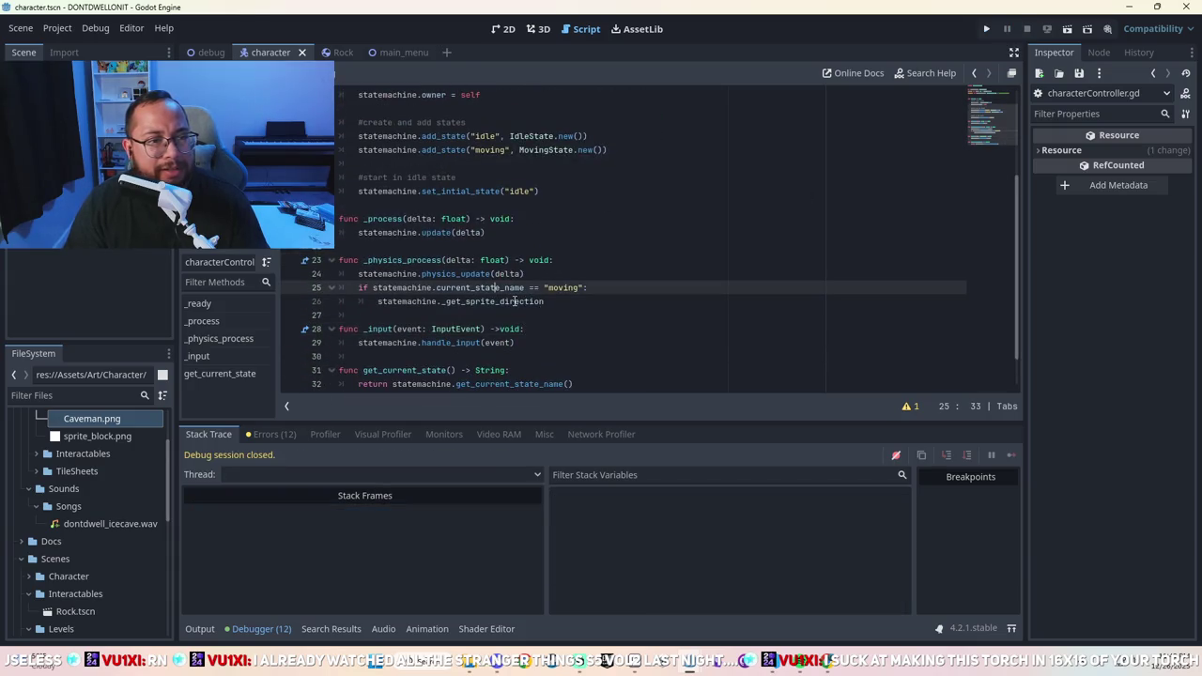
pyautogui.scroll(3, 514, 300)
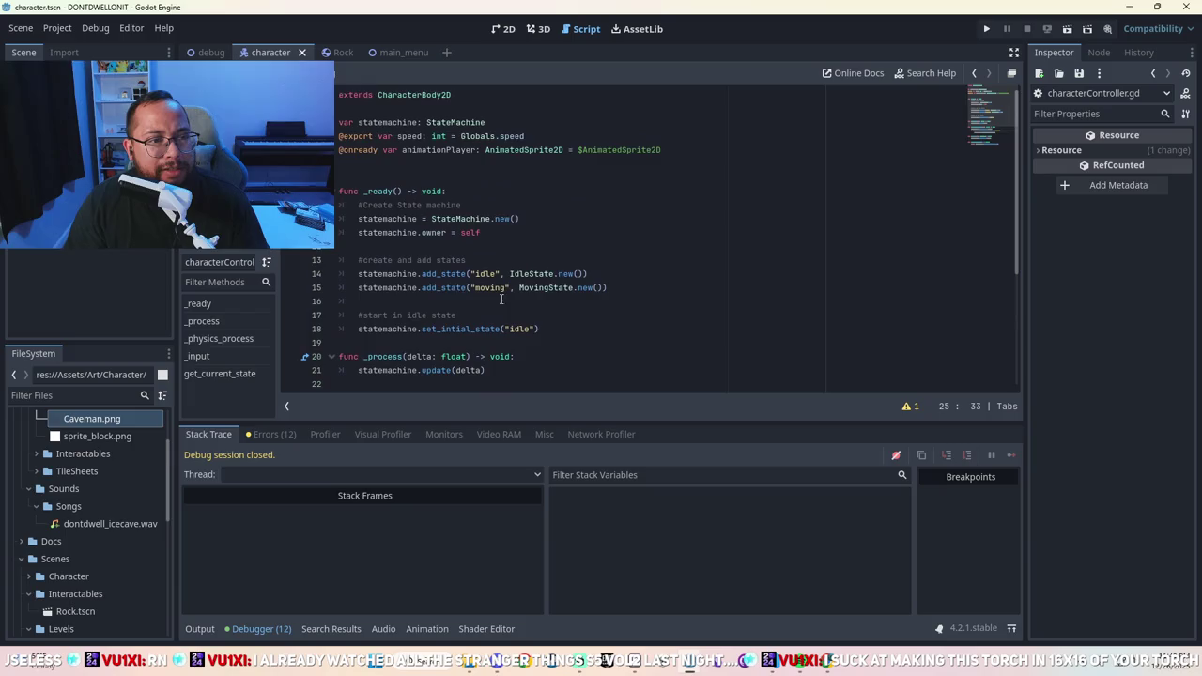
pyautogui.click(464, 123)
pyautogui.hotkey('alt', 'Left')
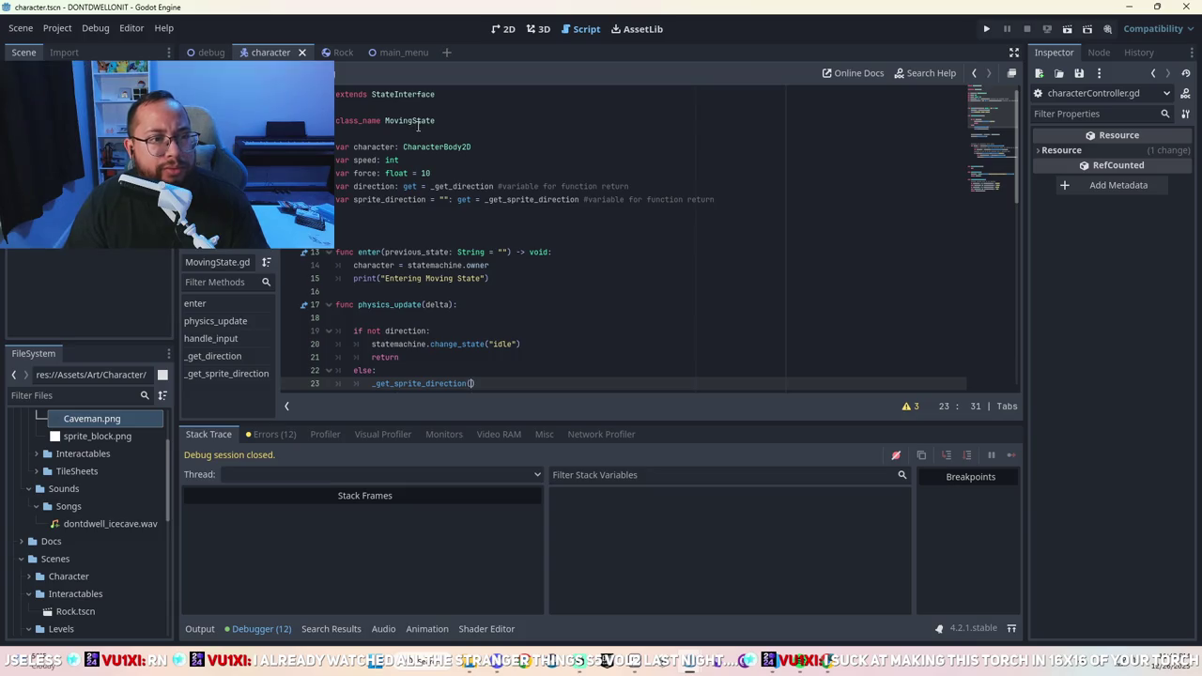
pyautogui.hotkey('alt', 'Right')
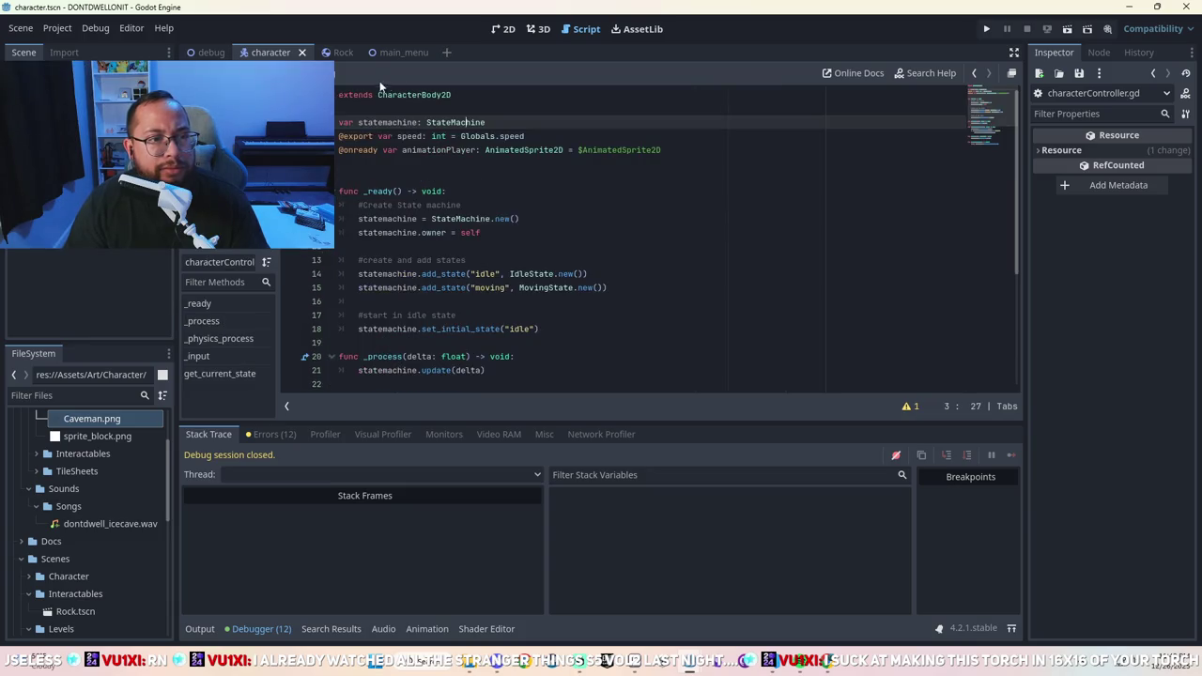
pyautogui.hotkey('alt', 'Left')
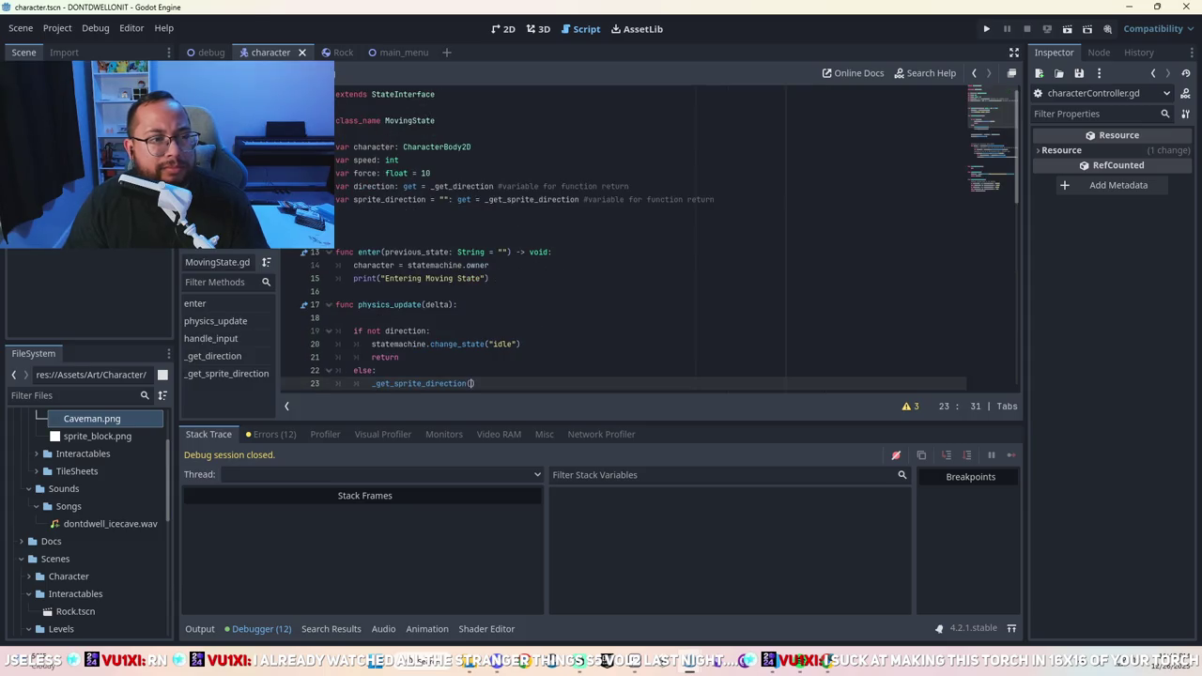
# Look through state_machine.gd, then return to MovingState.gd's physics_update code.
pyautogui.hotkey('alt', 'Left')
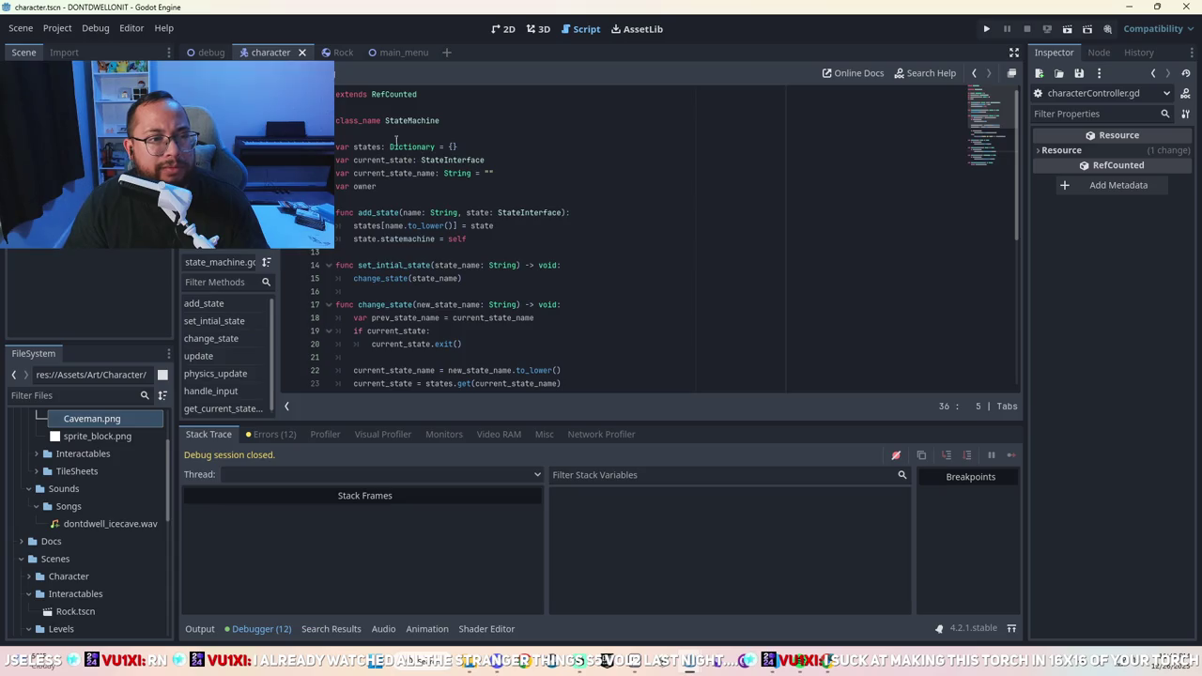
pyautogui.hotkey('alt', 'Left')
pyautogui.hotkey('alt', 'Right')
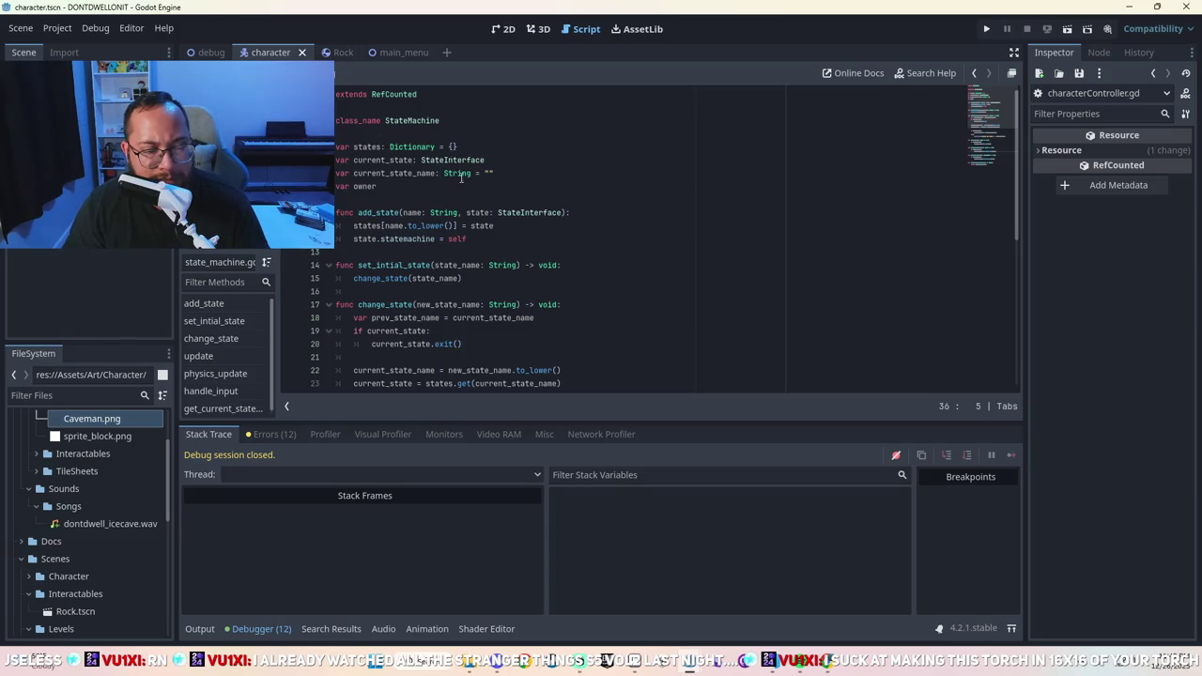
pyautogui.scroll(-4, 457, 202)
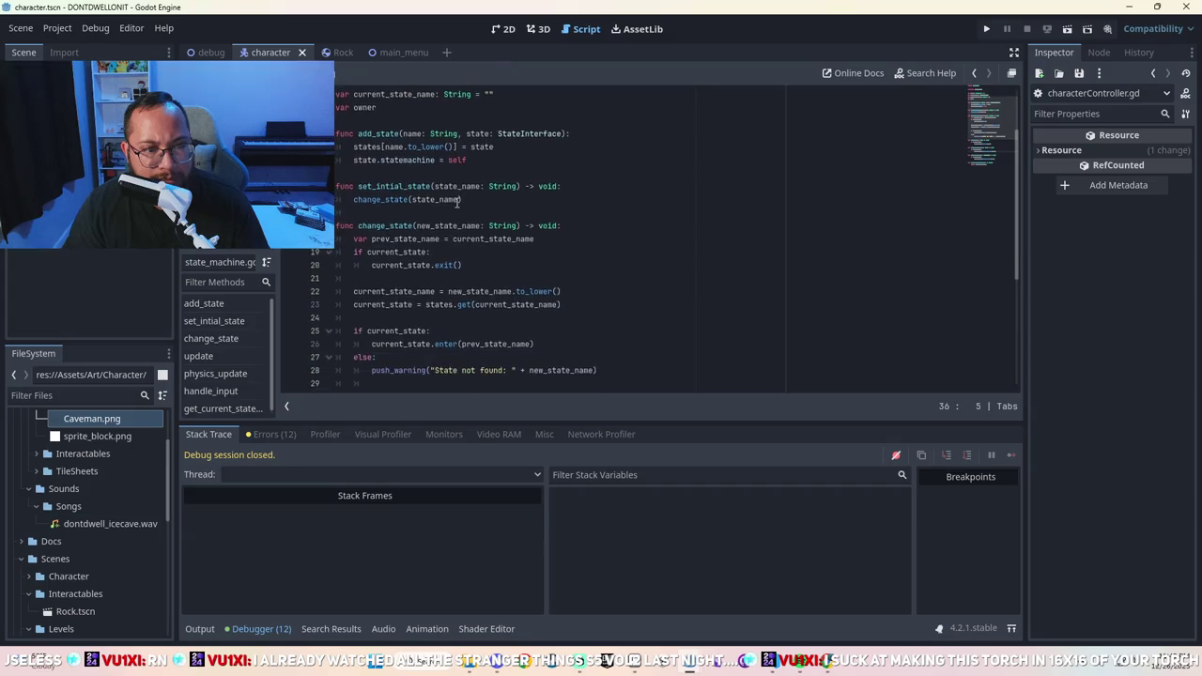
pyautogui.scroll(-2, 458, 202)
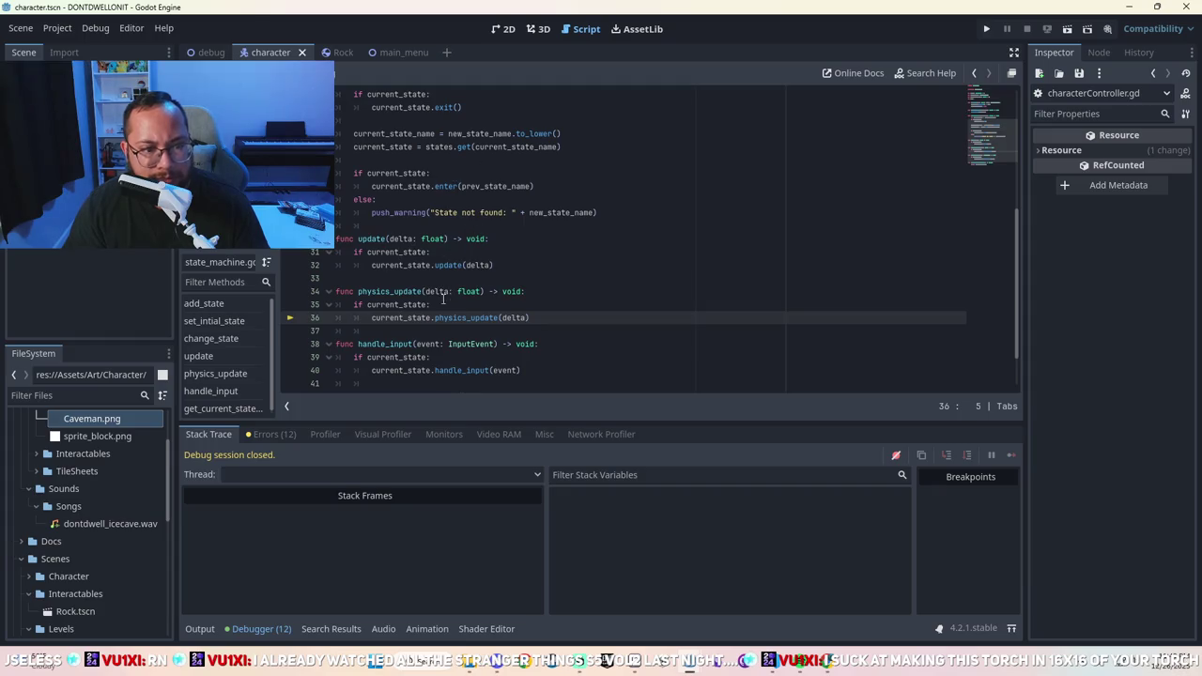
pyautogui.scroll(-2, 401, 345)
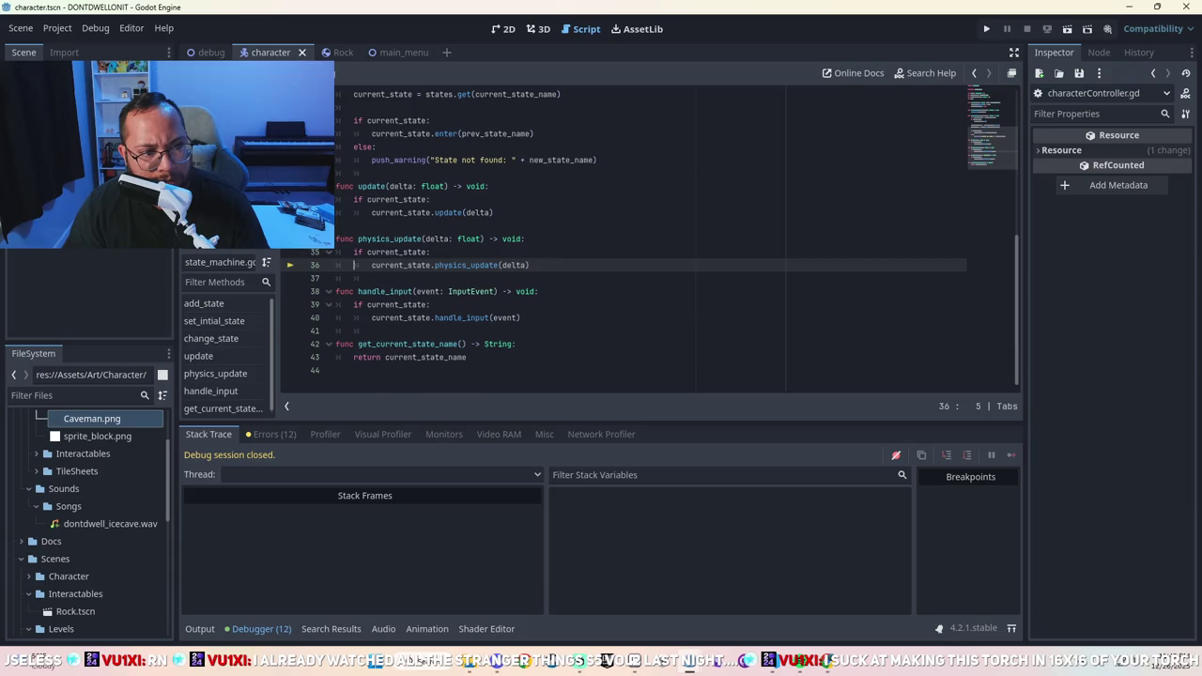
pyautogui.hotkey('ctrl', 'shift', '.')
pyautogui.scroll(-7, 498, 250)
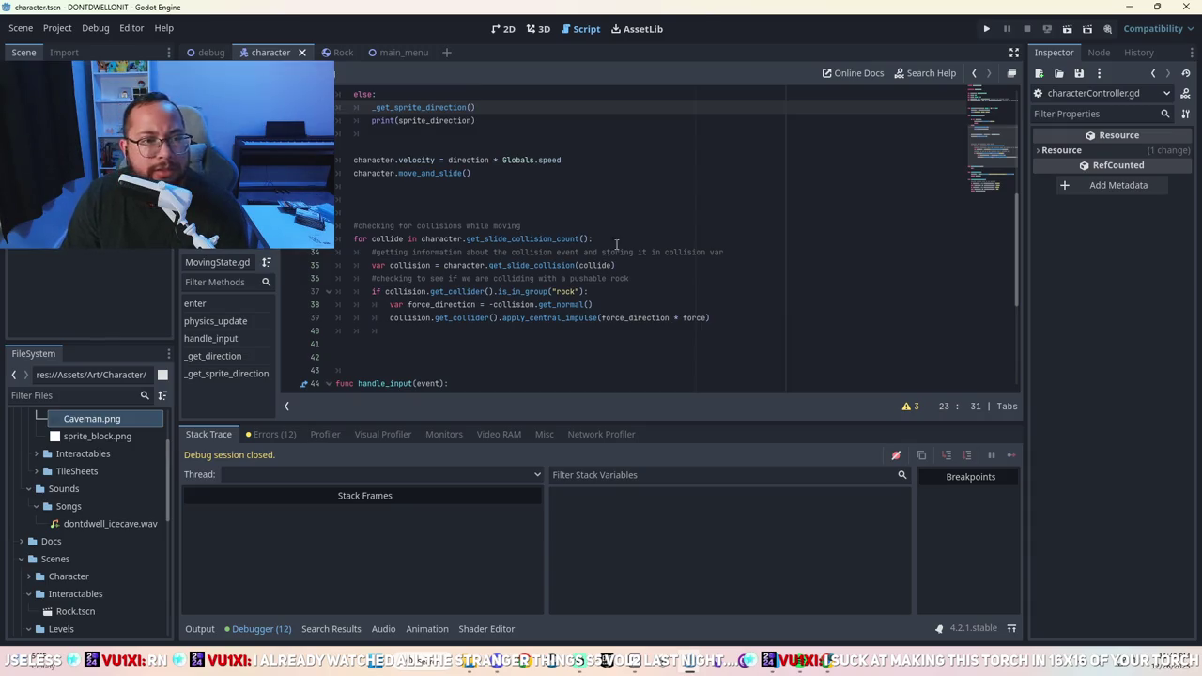
pyautogui.scroll(2, 515, 193)
pyautogui.scroll(2, 463, 235)
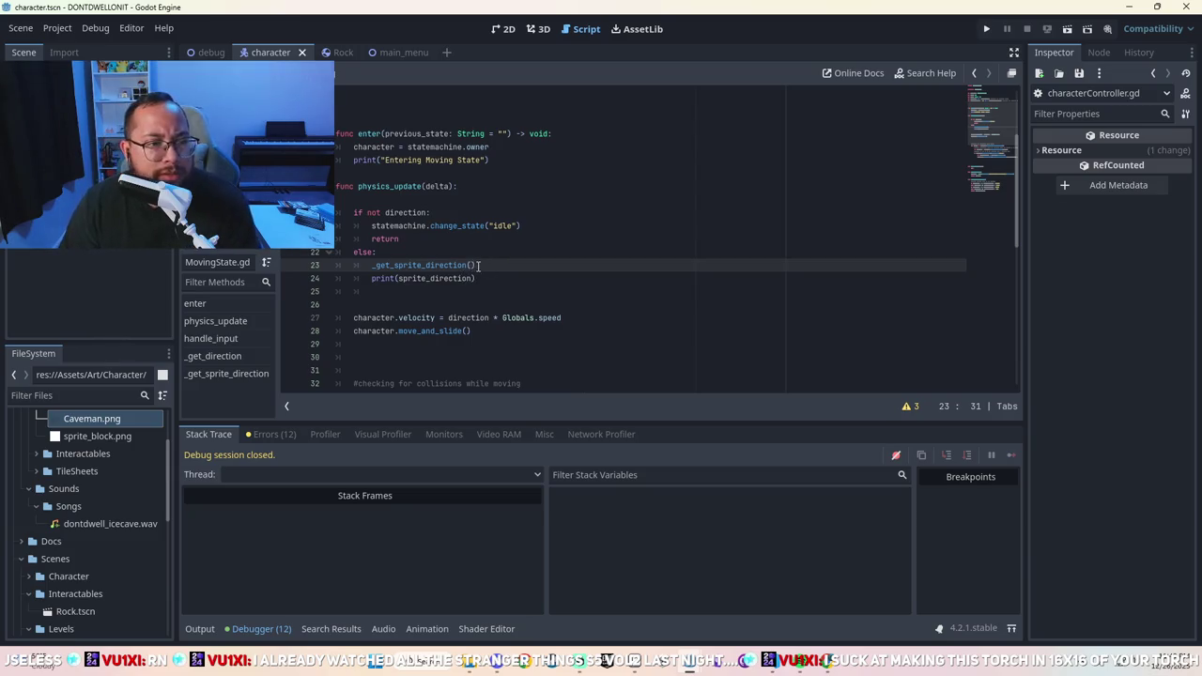
pyautogui.scroll(-1, 479, 270)
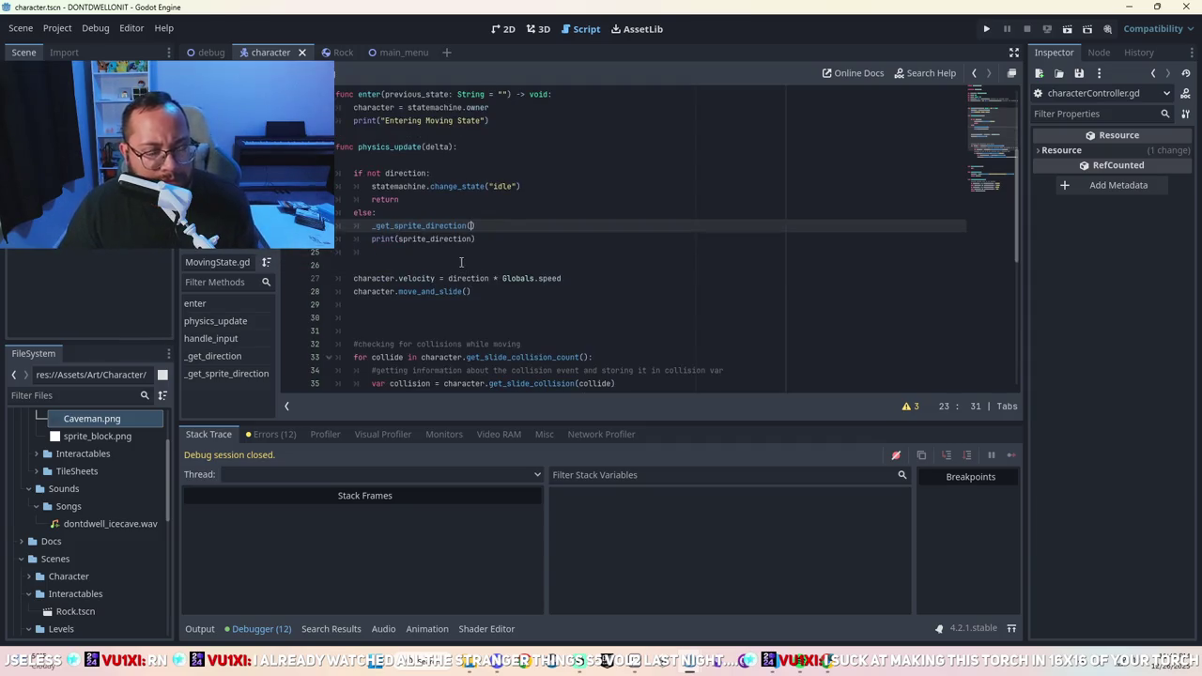
pyautogui.scroll(-8, 488, 245)
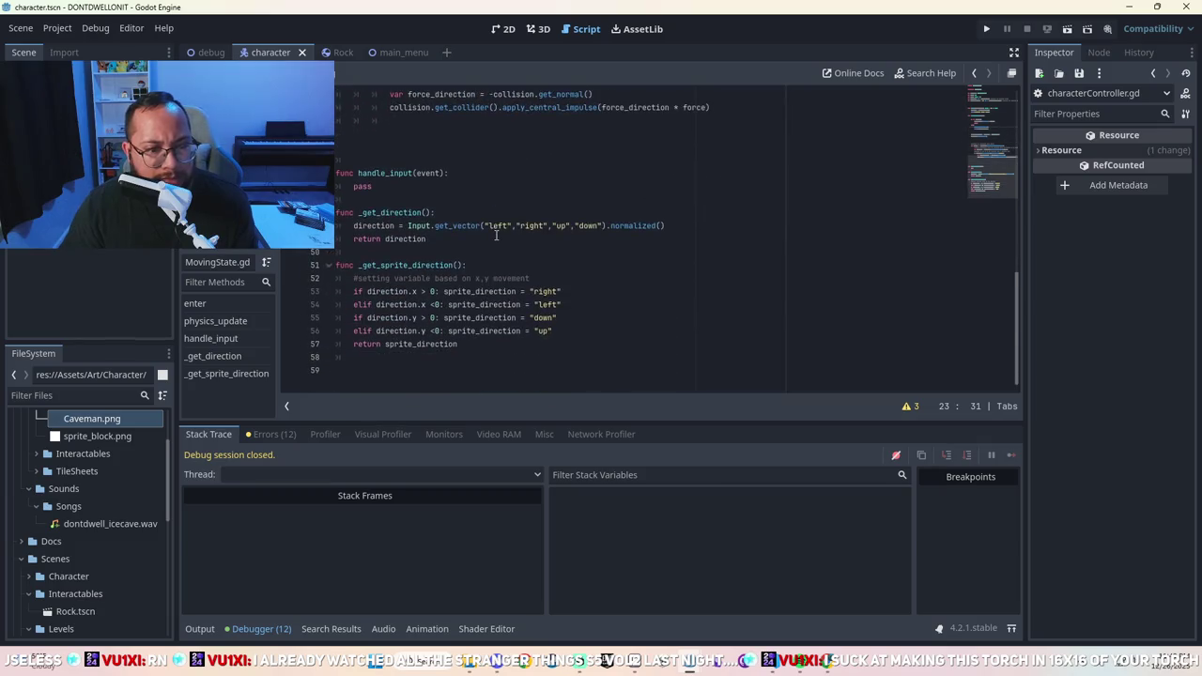
pyautogui.scroll(7, 554, 276)
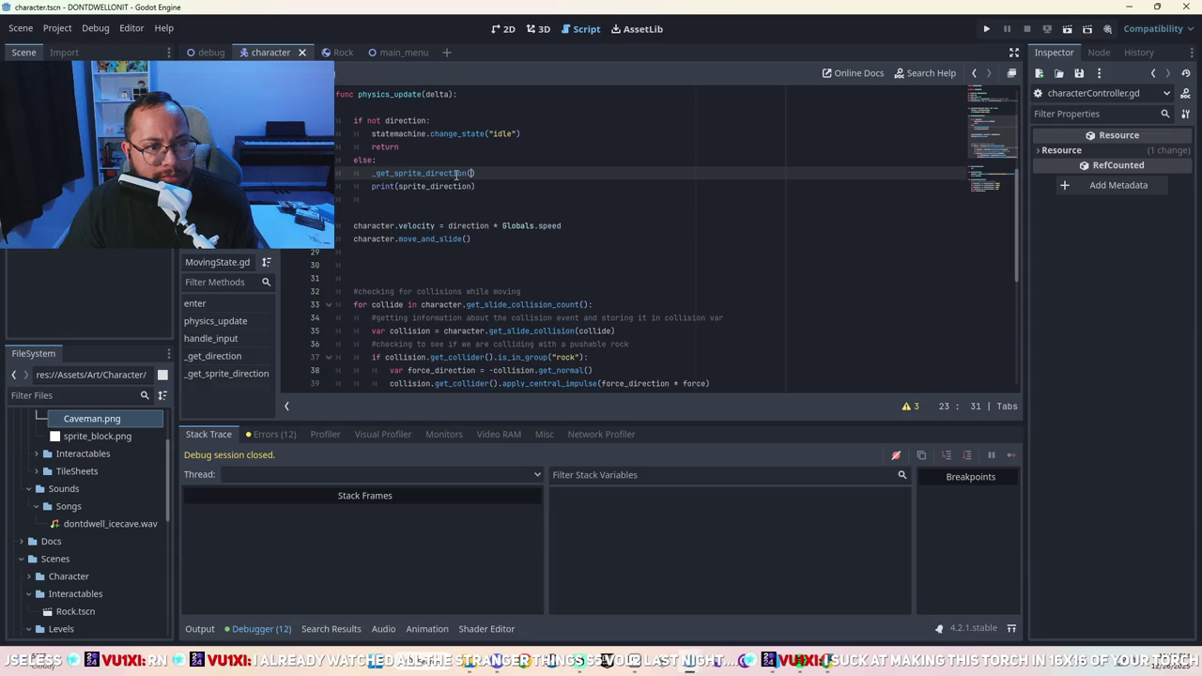
# Remove else: in MovingState.gd, unindent the two sprite-direction lines, and save.
pyautogui.click(402, 158)
pyautogui.press('BackSpace')
pyautogui.press('BackSpace')
pyautogui.press('BackSpace')
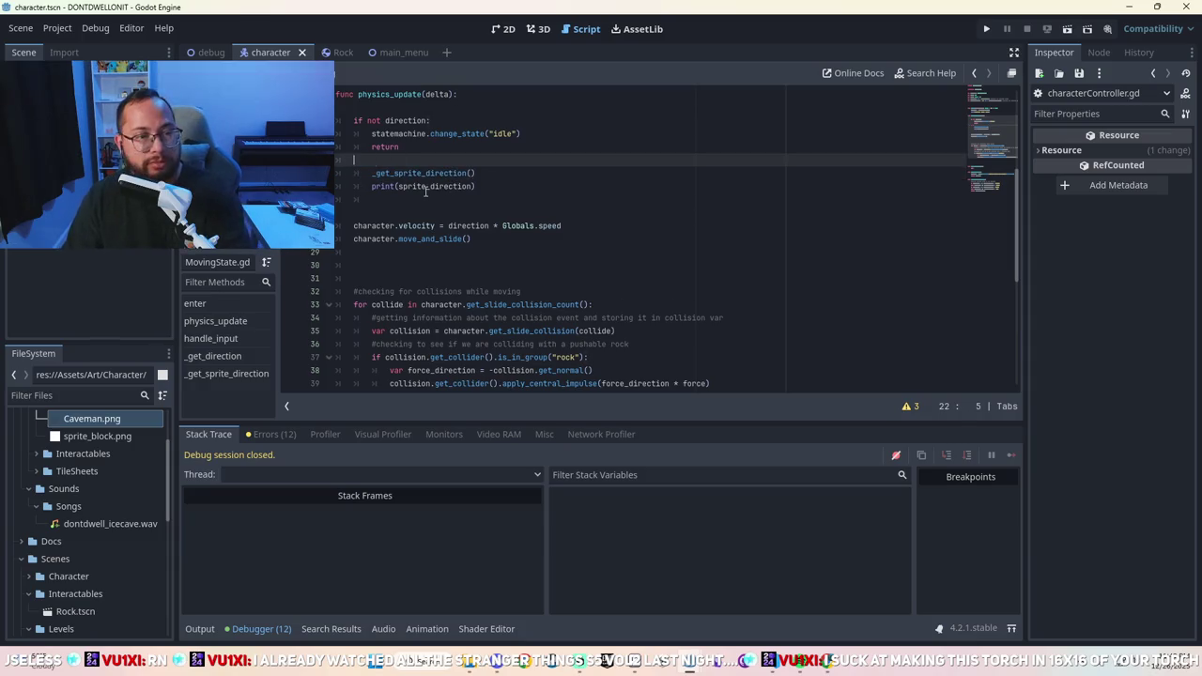
pyautogui.moveTo(495, 186); pyautogui.dragTo(336, 173)
pyautogui.hotkey('shift', 'Tab')
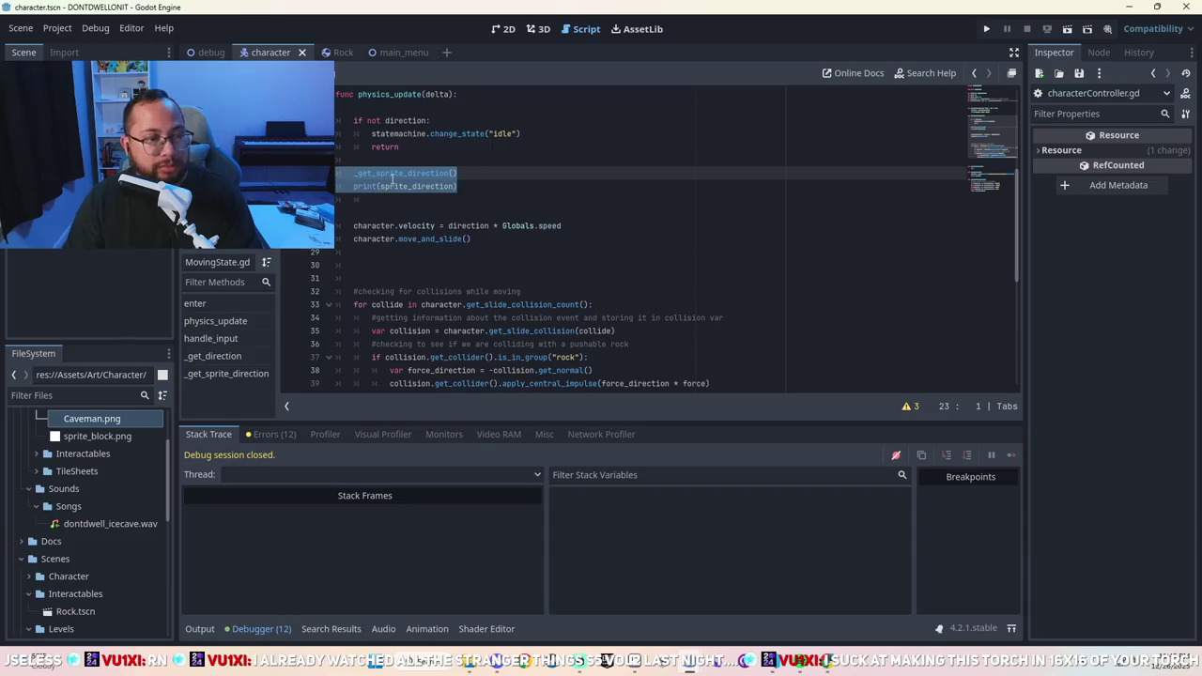
pyautogui.click(560, 196)
pyautogui.hotkey('ctrl', 's')
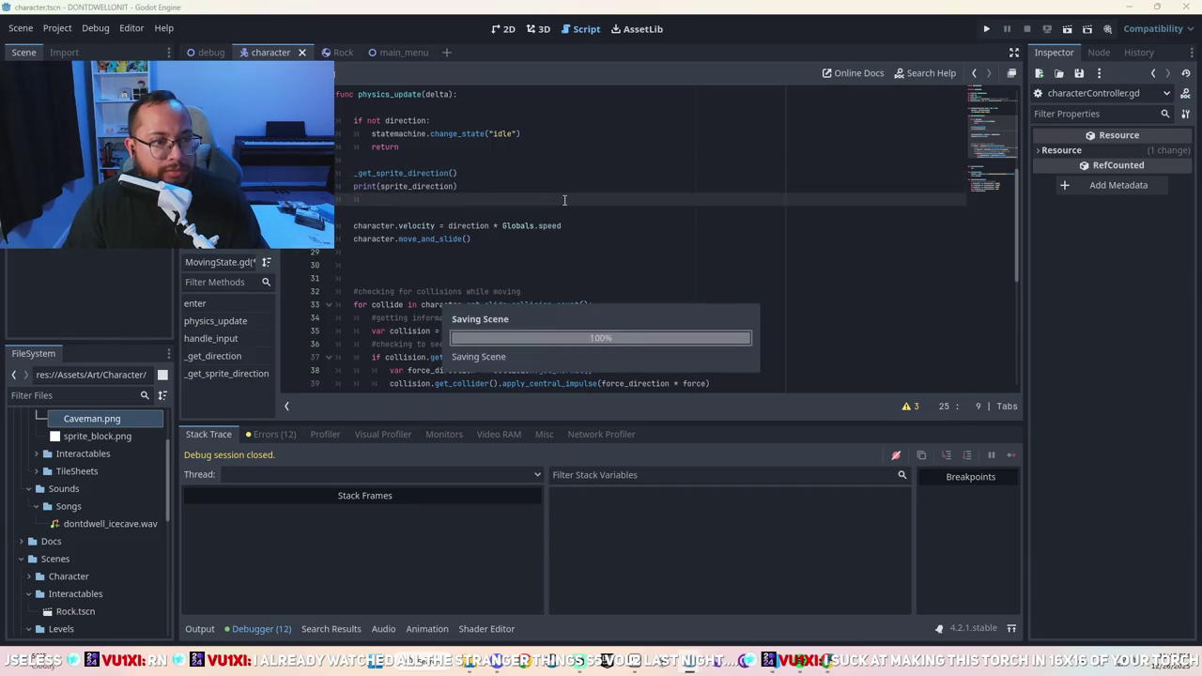
# Run and start the game, then review the same '_get_sprite_direction' error and stack trace.
pyautogui.click(984, 31)
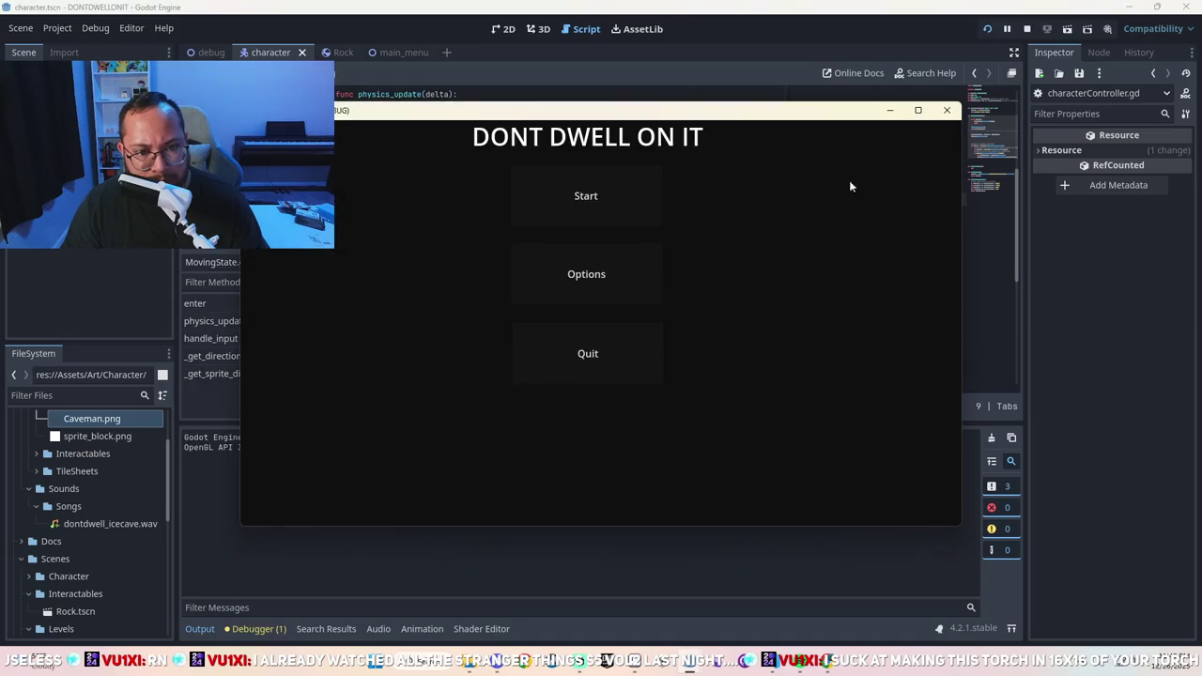
pyautogui.click(612, 195)
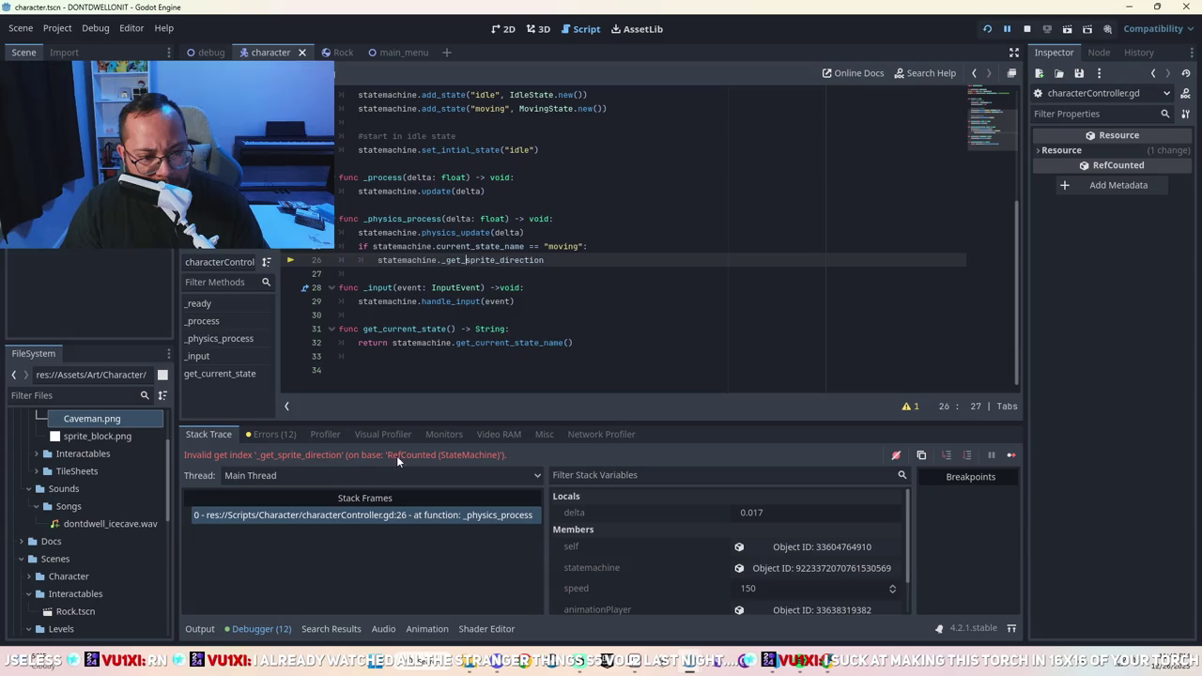
pyautogui.click(272, 435)
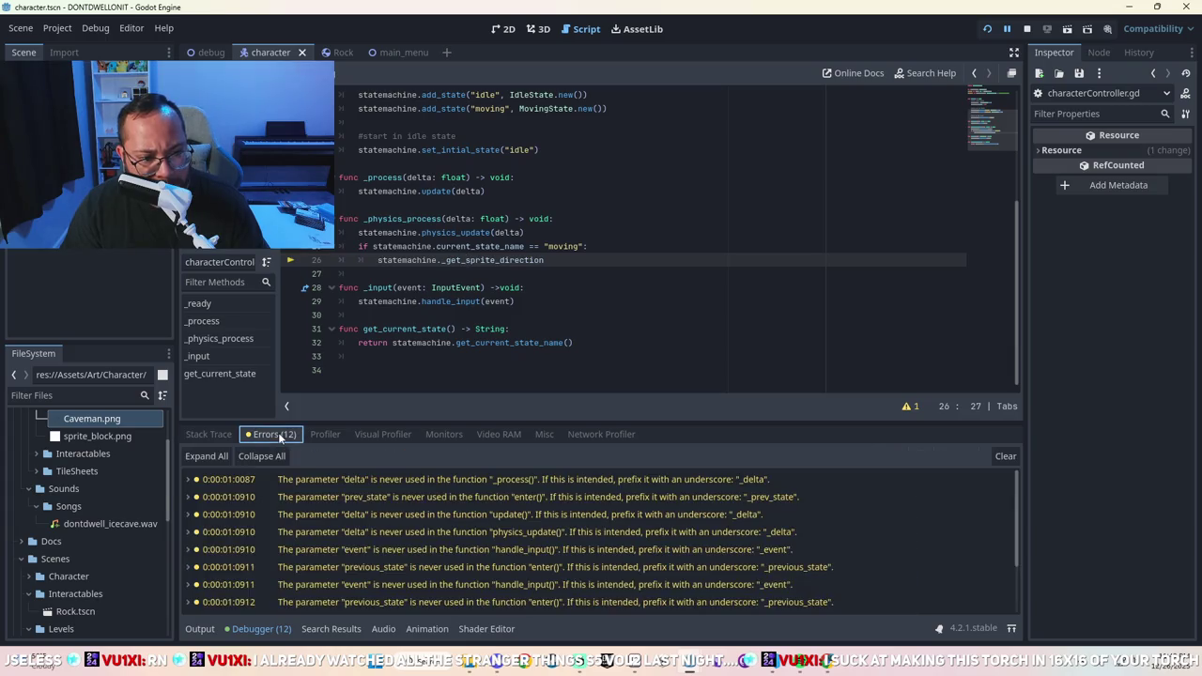
pyautogui.click(210, 434)
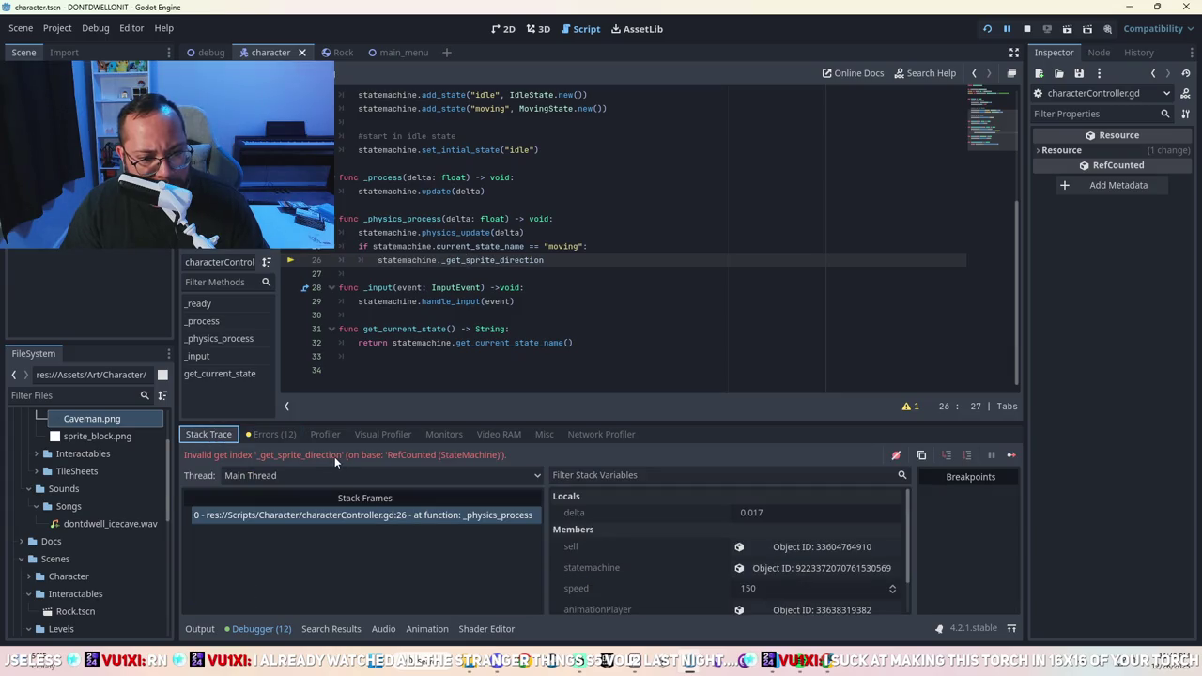
# Delete the failing sprite-direction if-statement lines in characterController.gd and save.
pyautogui.moveTo(572, 269); pyautogui.dragTo(322, 255)
pyautogui.press('BackSpace')
pyautogui.hotkey('ctrl', 's')
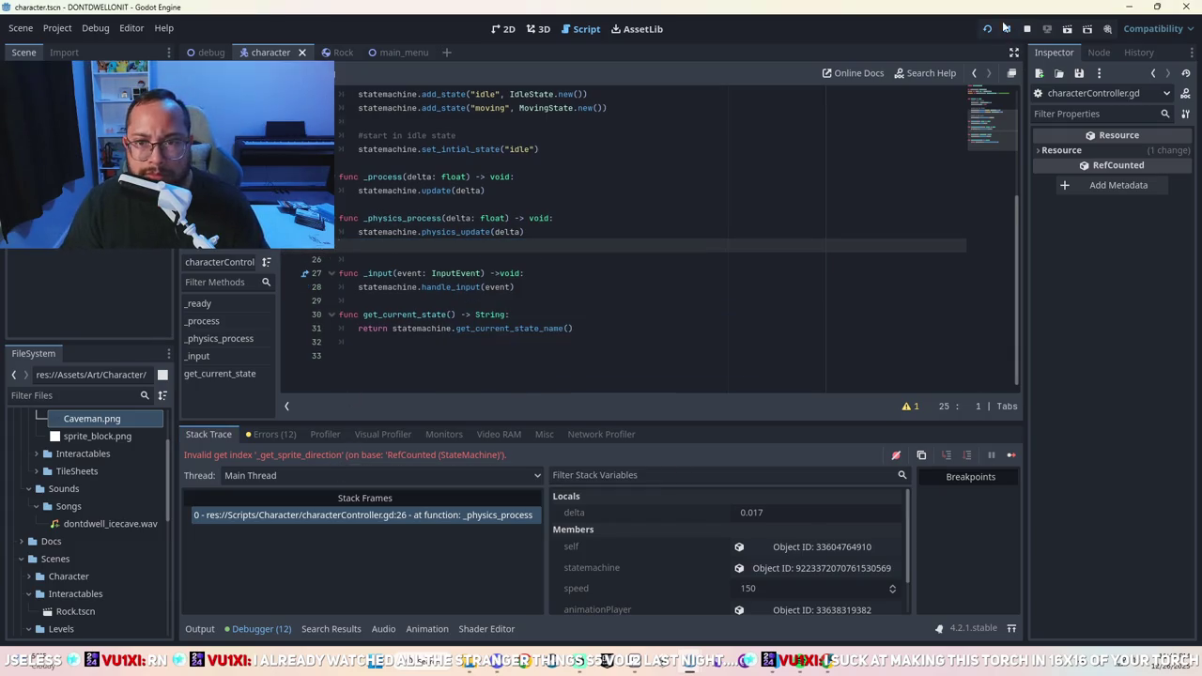
# Stop the crashed session, rerun the project, and start the game.
pyautogui.click(1026, 29)
pyautogui.click(988, 31)
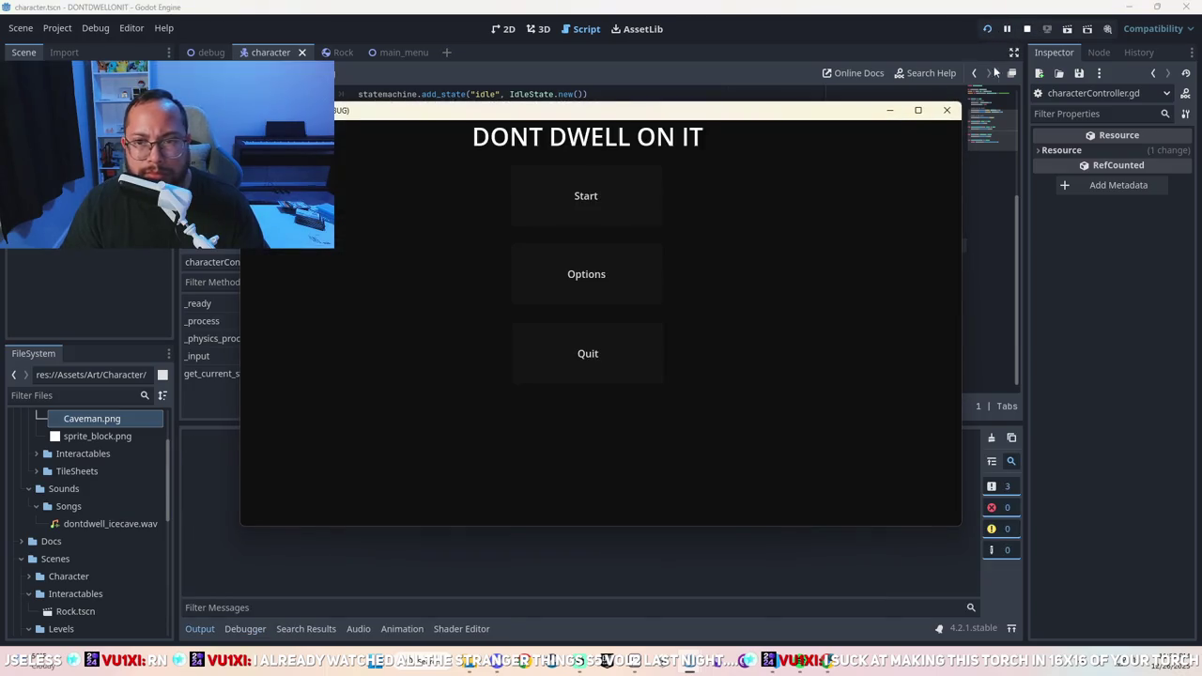
pyautogui.click(658, 216)
# Walk the caveman down, right, left and up across the ice, watching directions print.
pyautogui.press('Down')
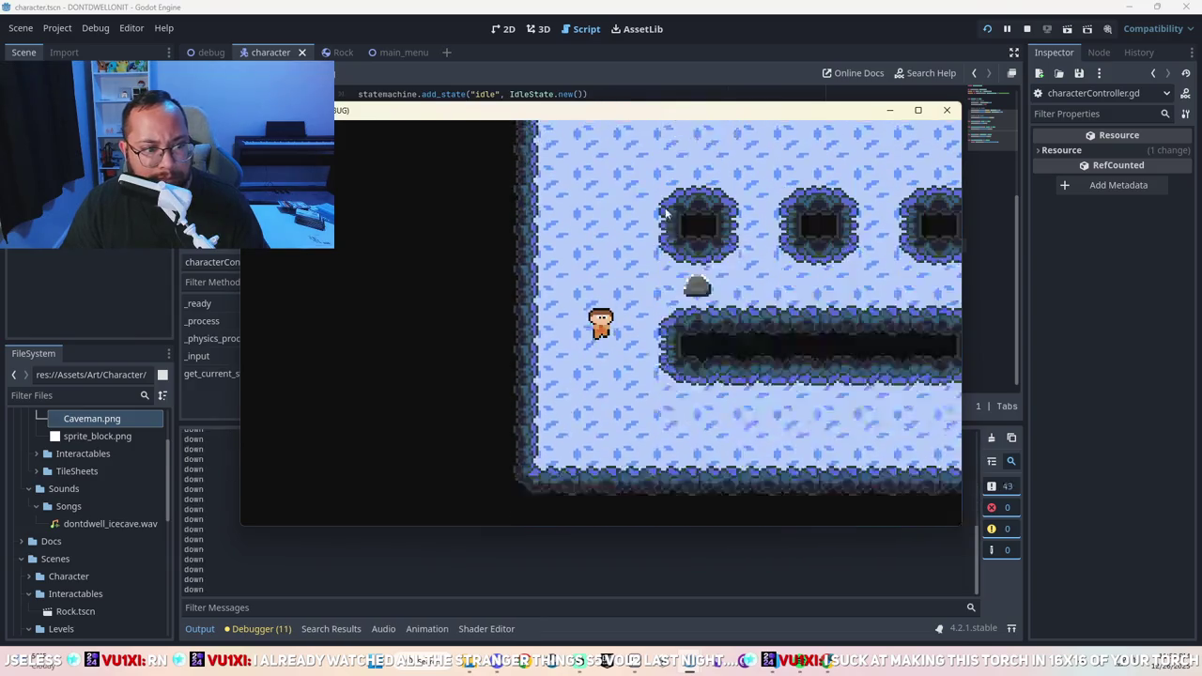
pyautogui.press('Right')
pyautogui.press('Left')
pyautogui.press('Right')
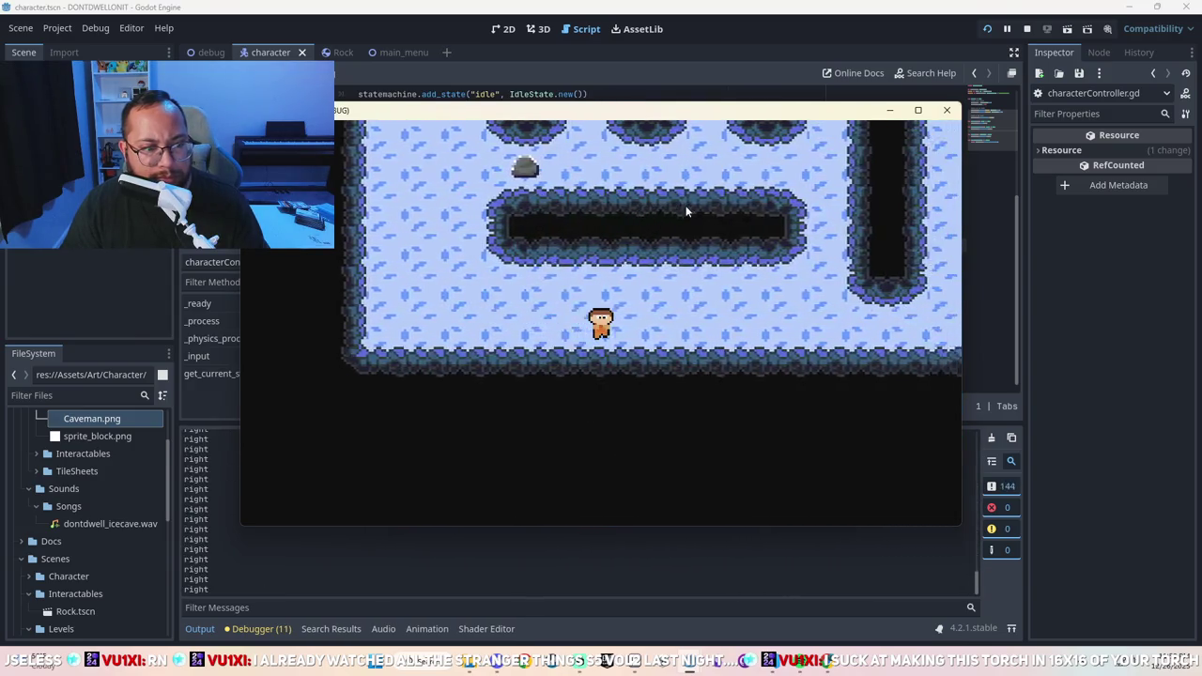
pyautogui.press('Up')
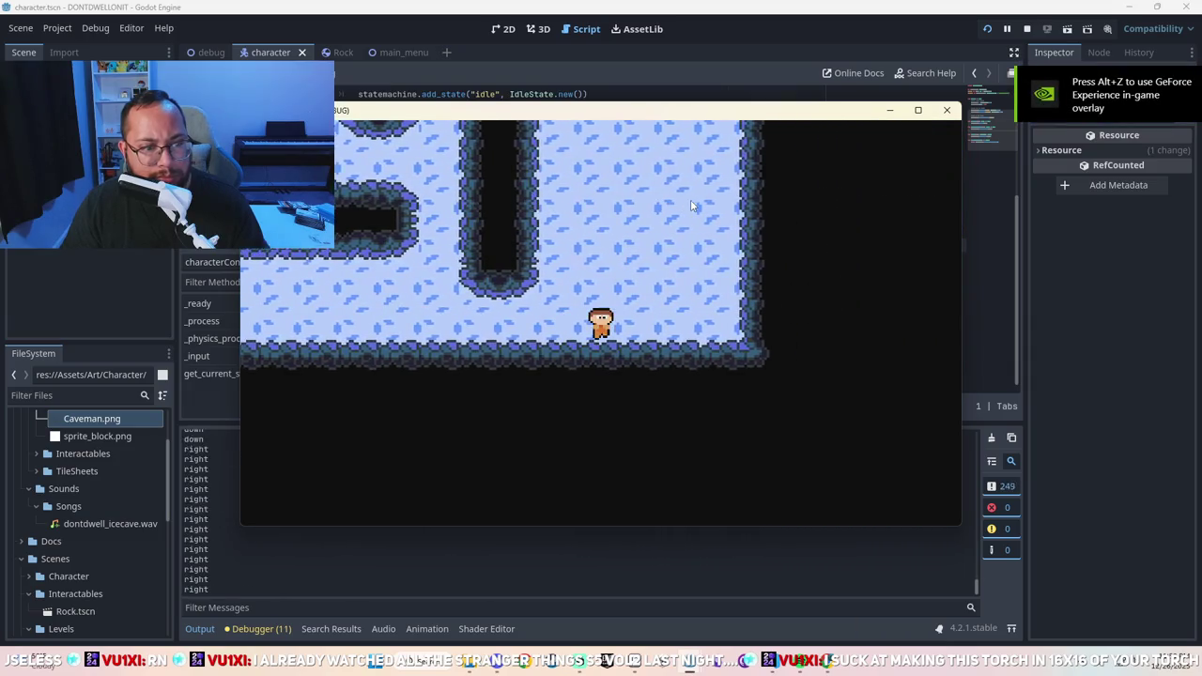
pyautogui.press('Left')
pyautogui.press('Down')
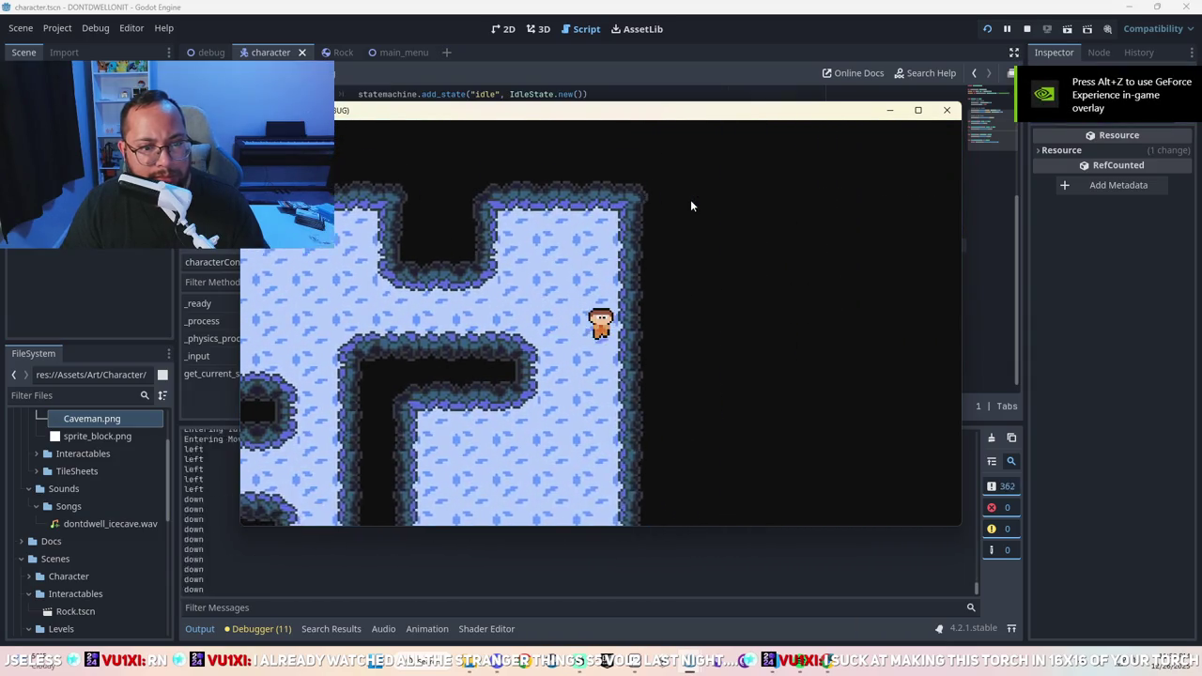
pyautogui.press('Left')
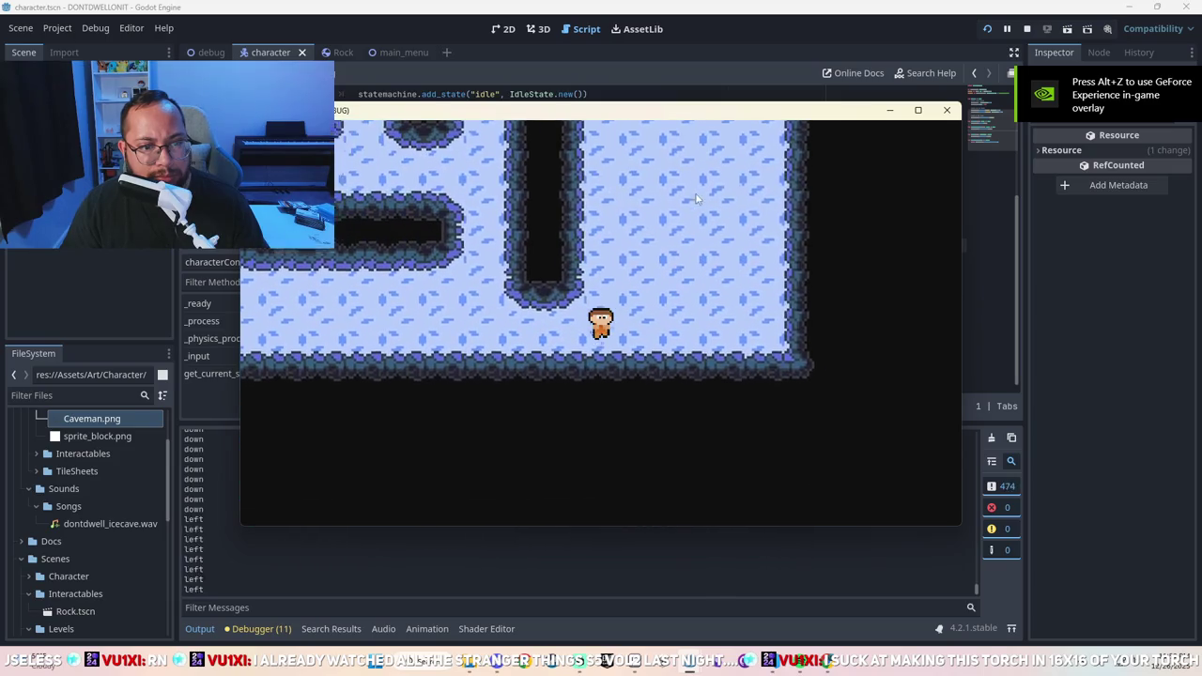
pyautogui.press('Up')
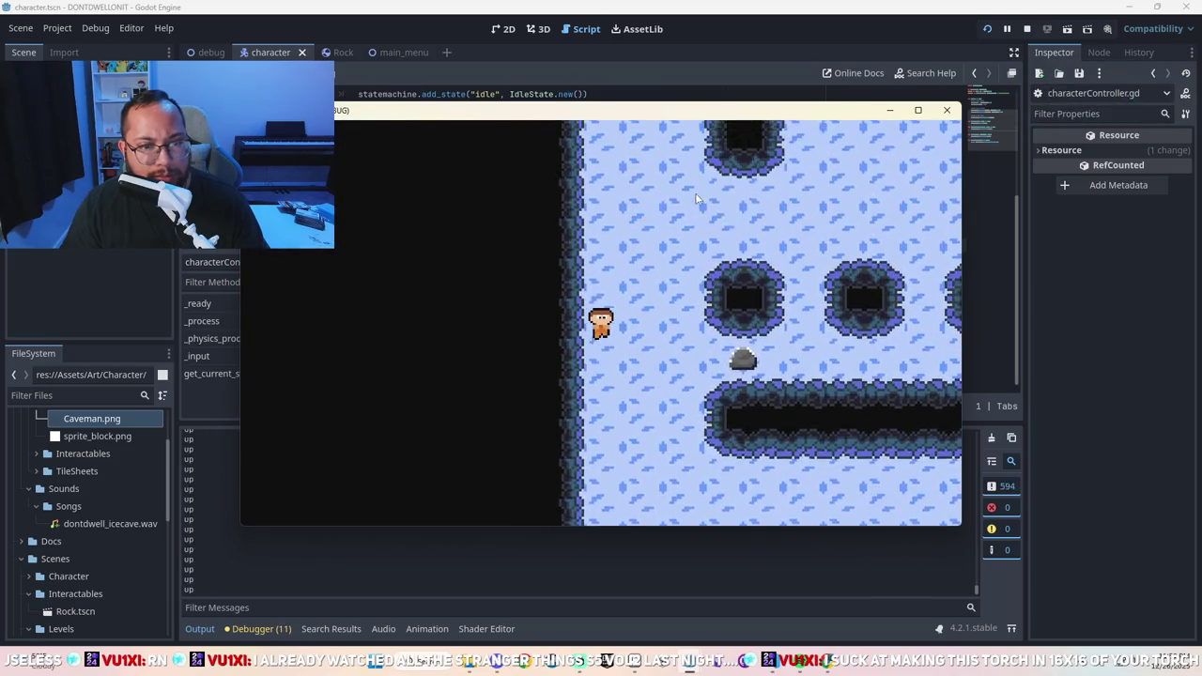
# Bring the editor forward, toggle the printed-message filter in Output, and stop the game.
pyautogui.click(1006, 487)
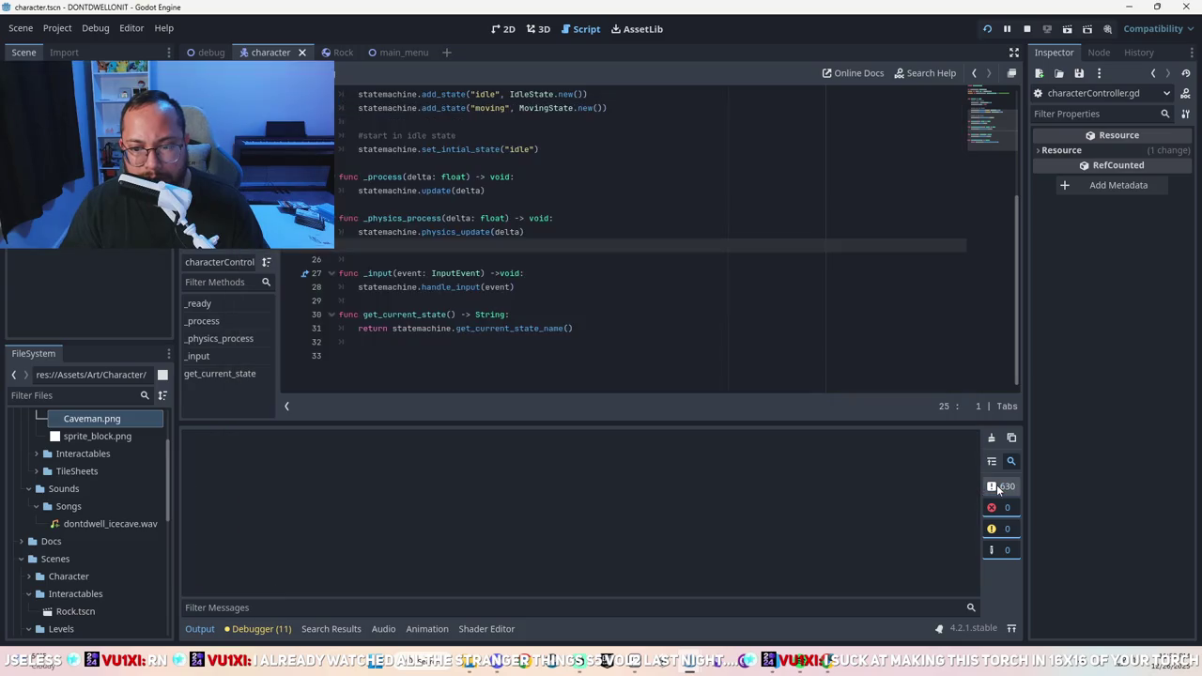
pyautogui.click(995, 487)
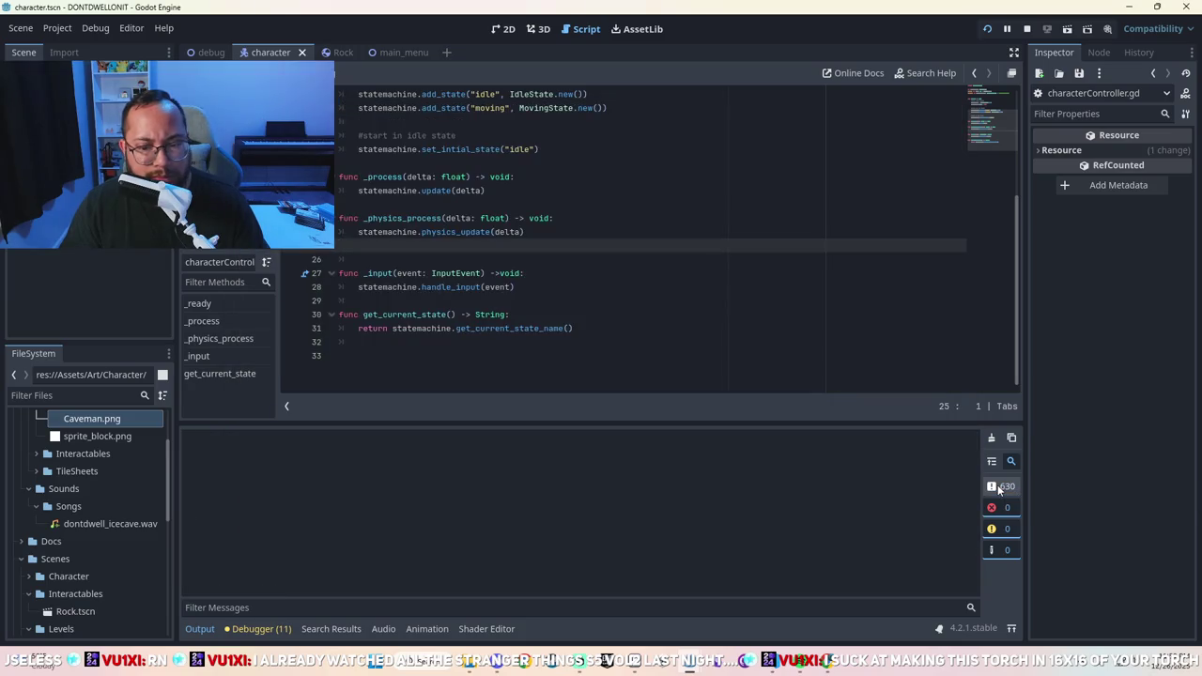
pyautogui.click(999, 487)
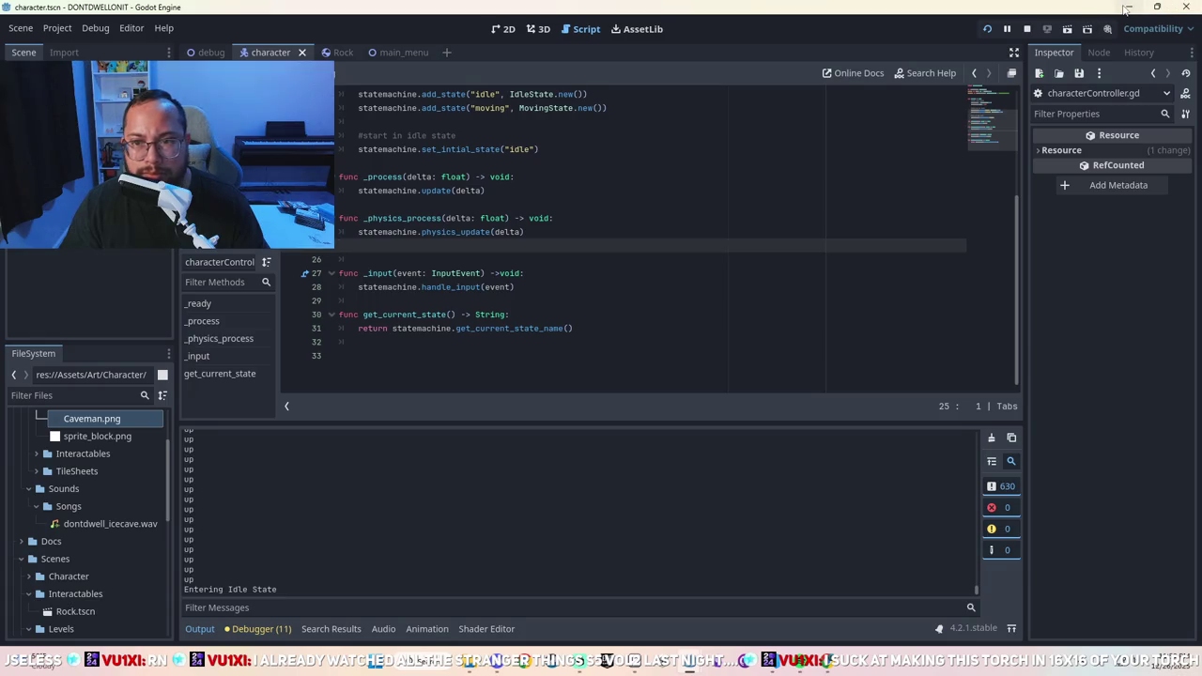
pyautogui.click(1027, 29)
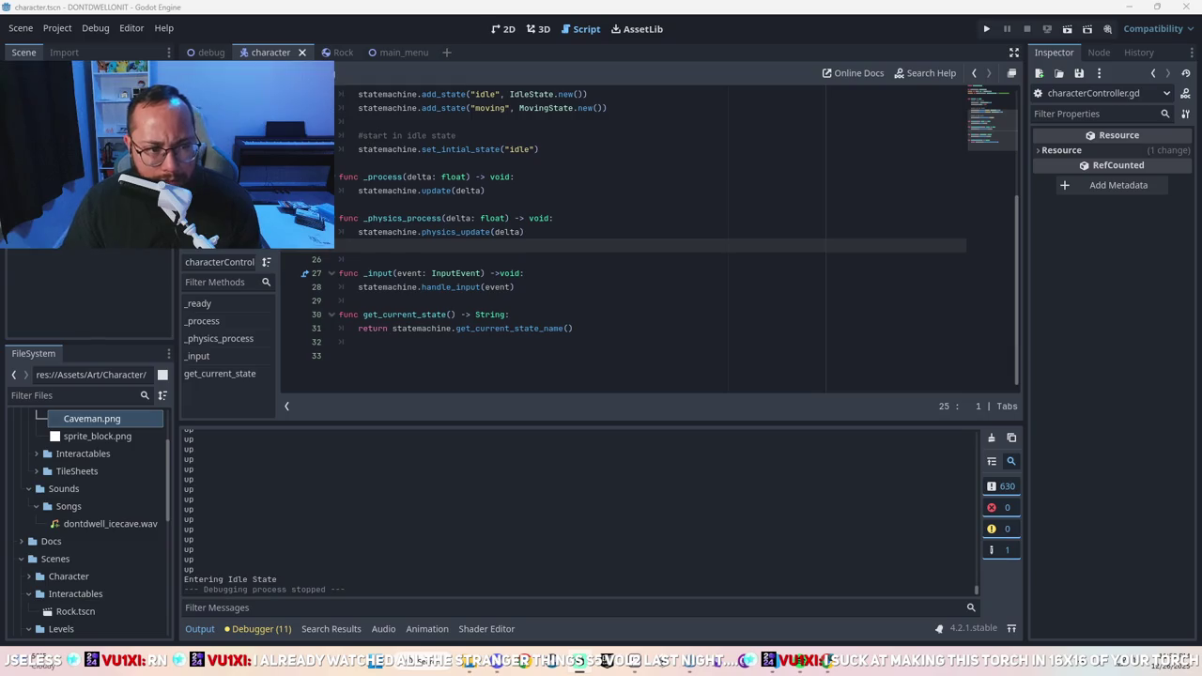
# Delete the print(sprite_direction) line from MovingState.gd's physics_update and save.
pyautogui.hotkey('alt', 'Left')
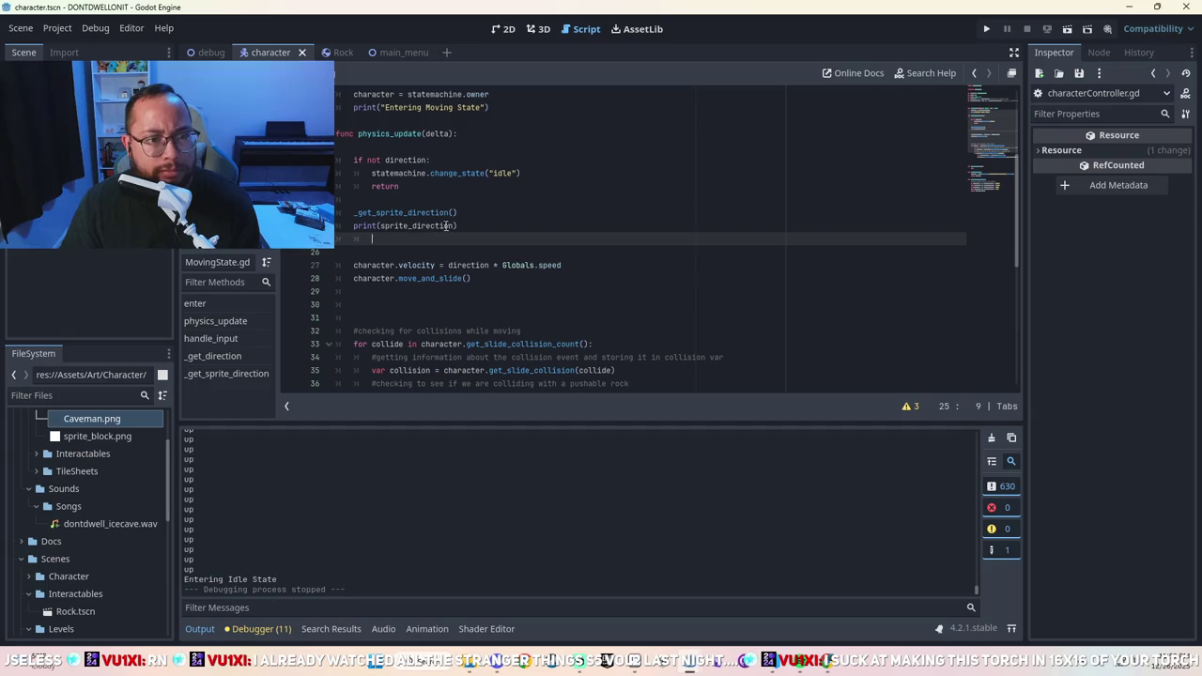
pyautogui.click(427, 214)
pyautogui.click(413, 227)
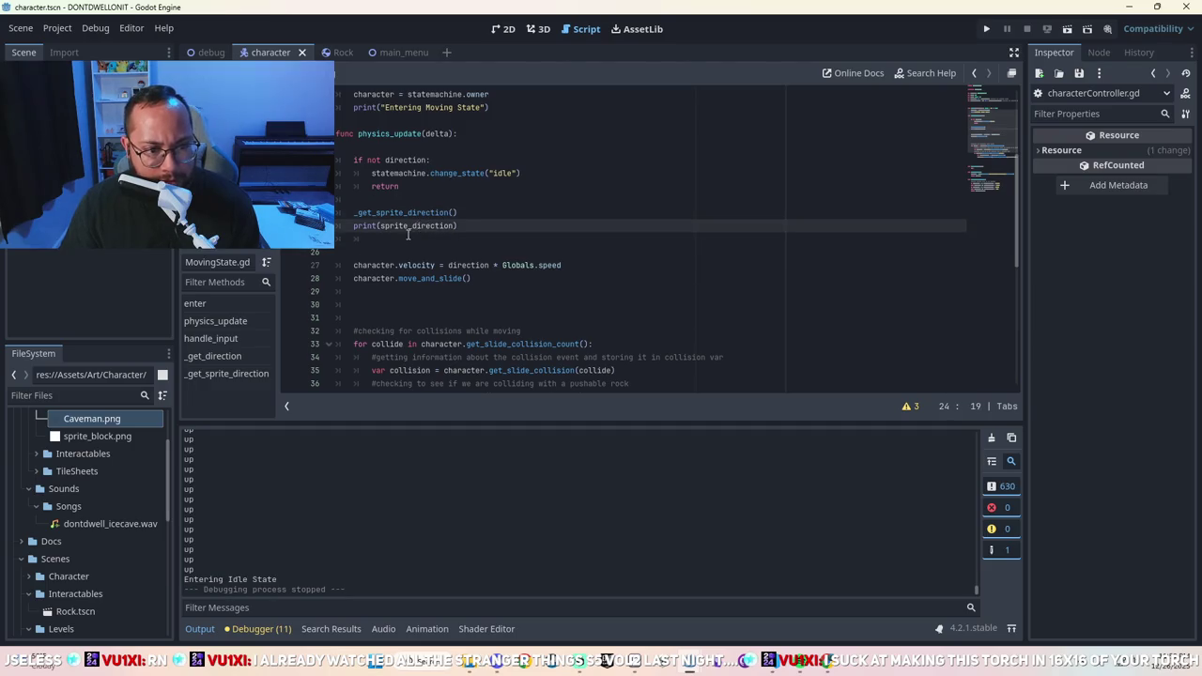
pyautogui.scroll(-1, 403, 237)
pyautogui.moveTo(457, 186); pyautogui.dragTo(352, 187)
pyautogui.press('BackSpace')
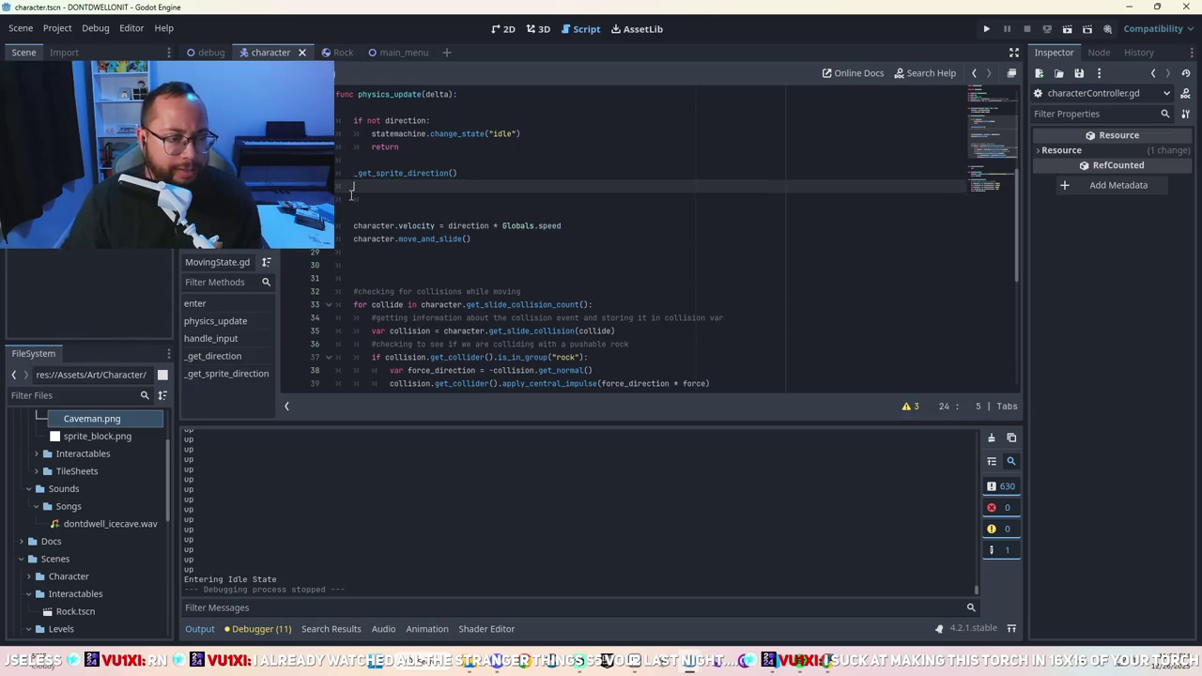
pyautogui.hotkey('ctrl', 's')
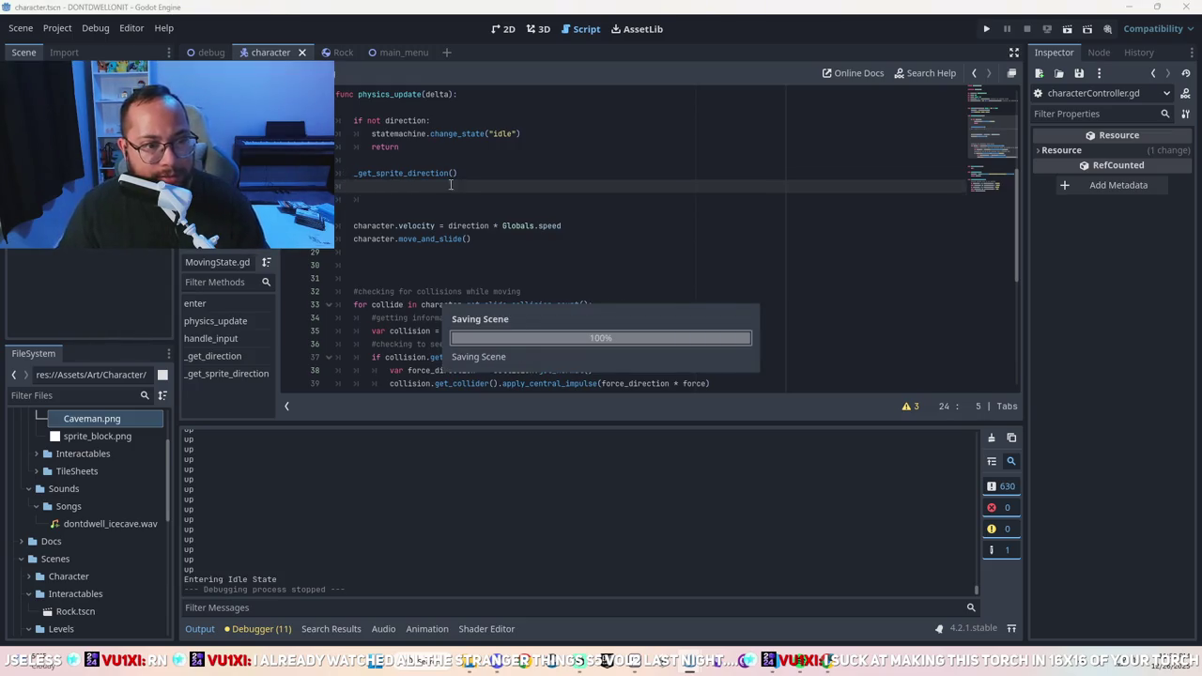
pyautogui.scroll(3, 504, 186)
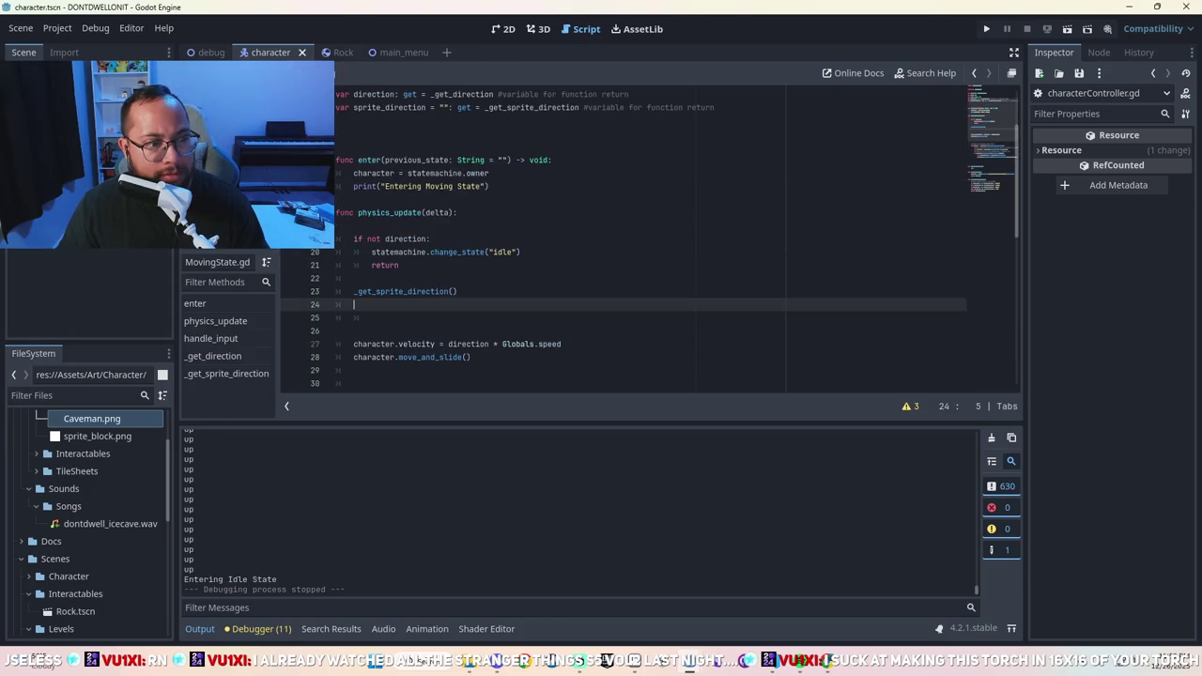
# Add 'if statemachine.current_state_name == "moving":' to characterController's _physics_process.
pyautogui.click(215, 234)
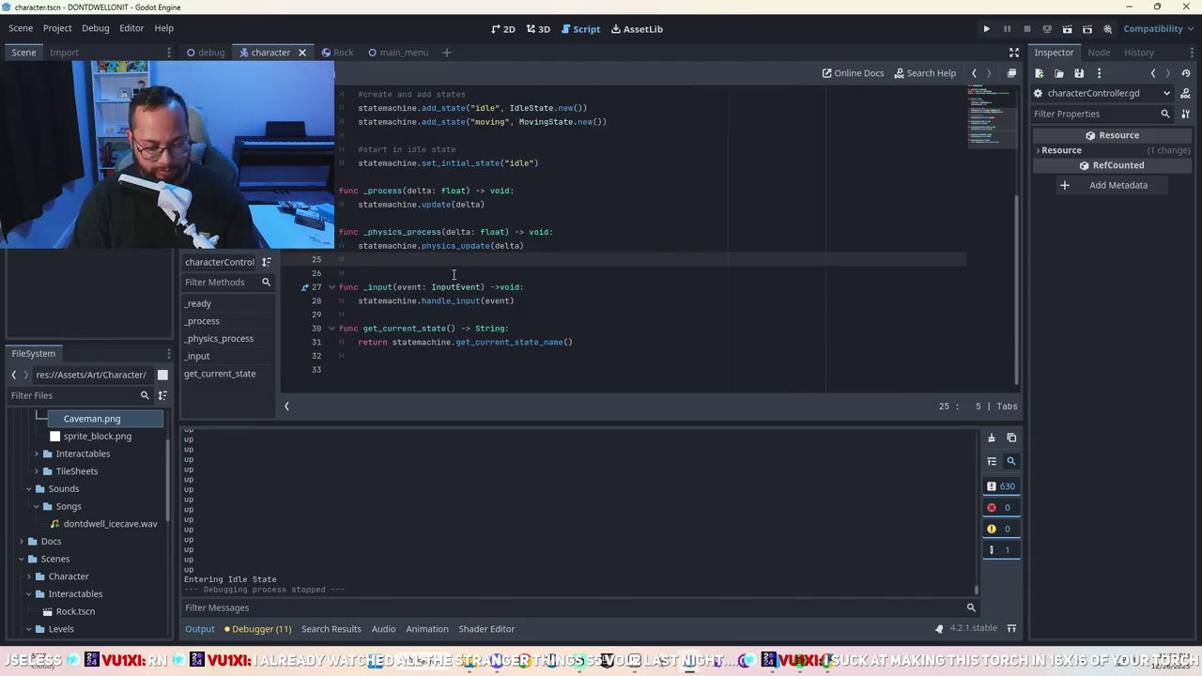
pyautogui.write('stat')
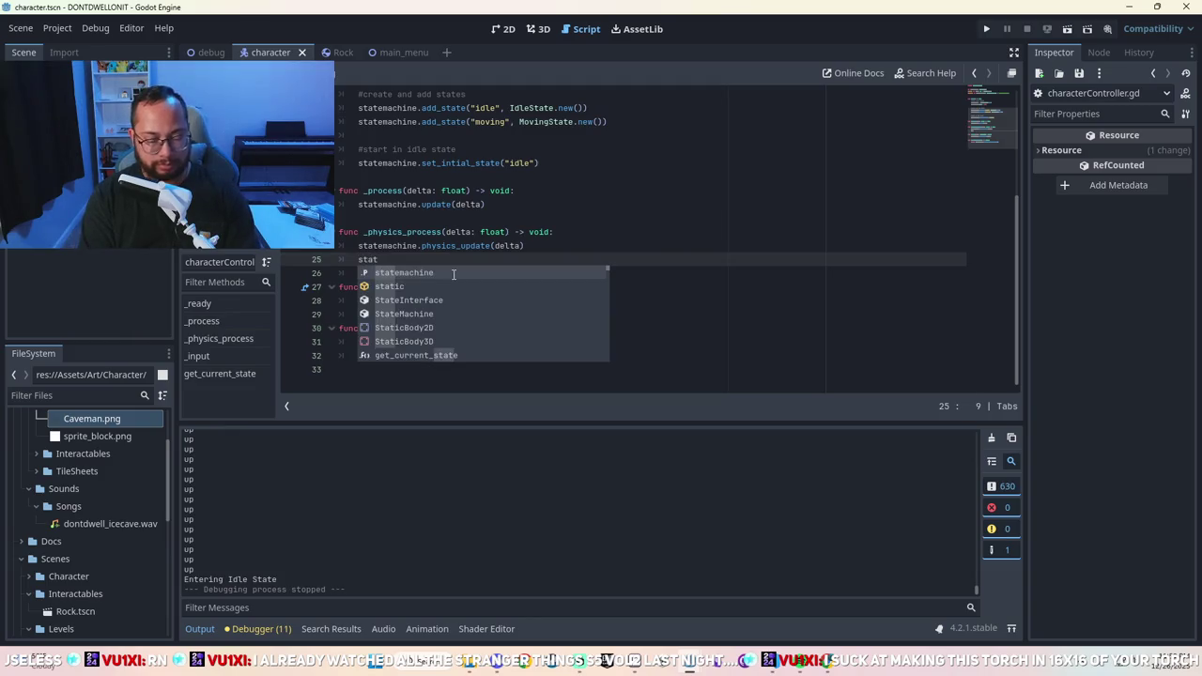
pyautogui.press('BackSpace')
pyautogui.press('BackSpace')
pyautogui.press('BackSpace')
pyautogui.write('if statemach')
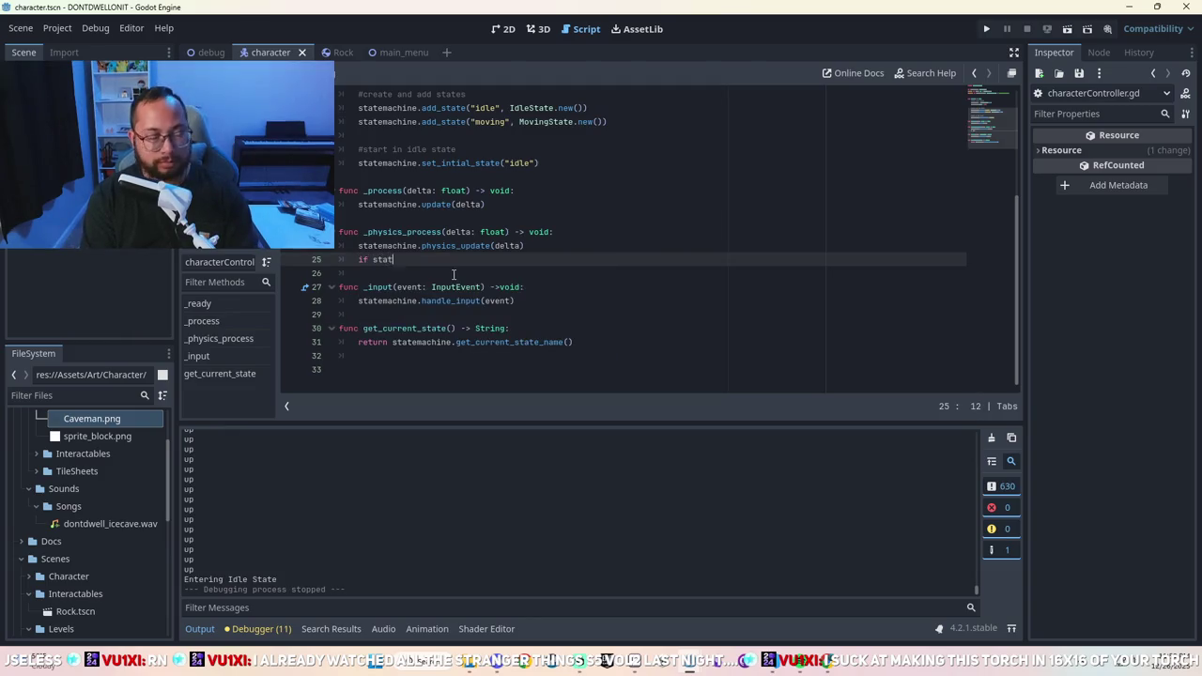
pyautogui.write('ine.')
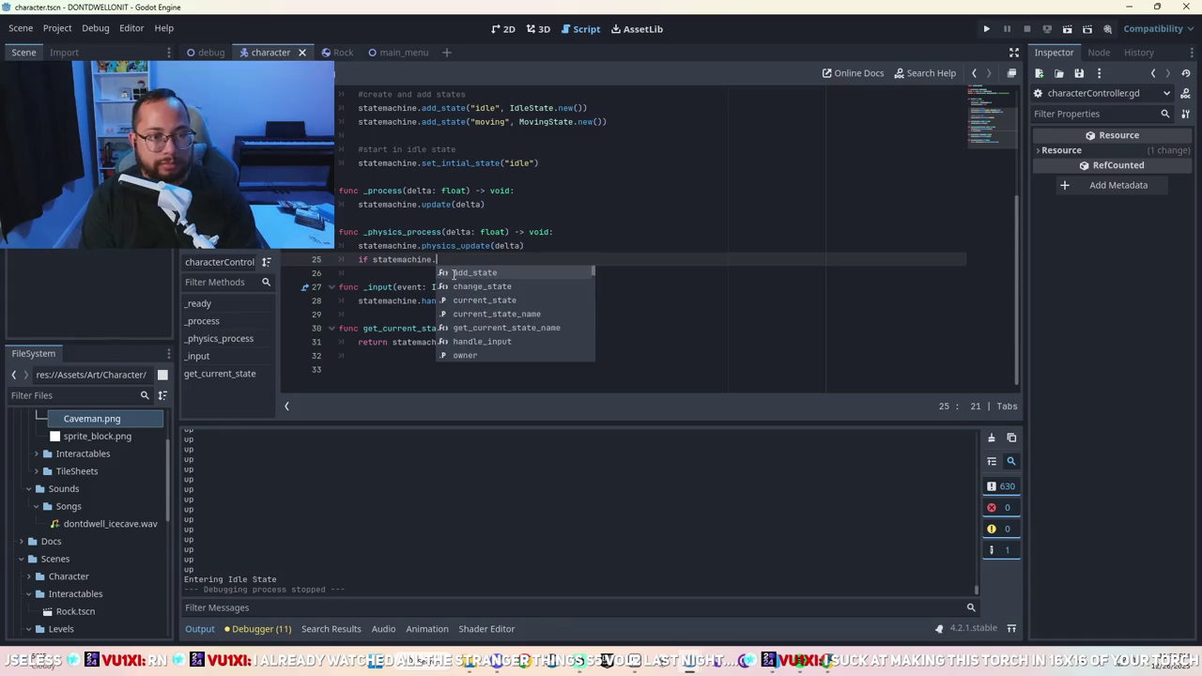
pyautogui.press('Down')
pyautogui.press('Down')
pyautogui.press('Down')
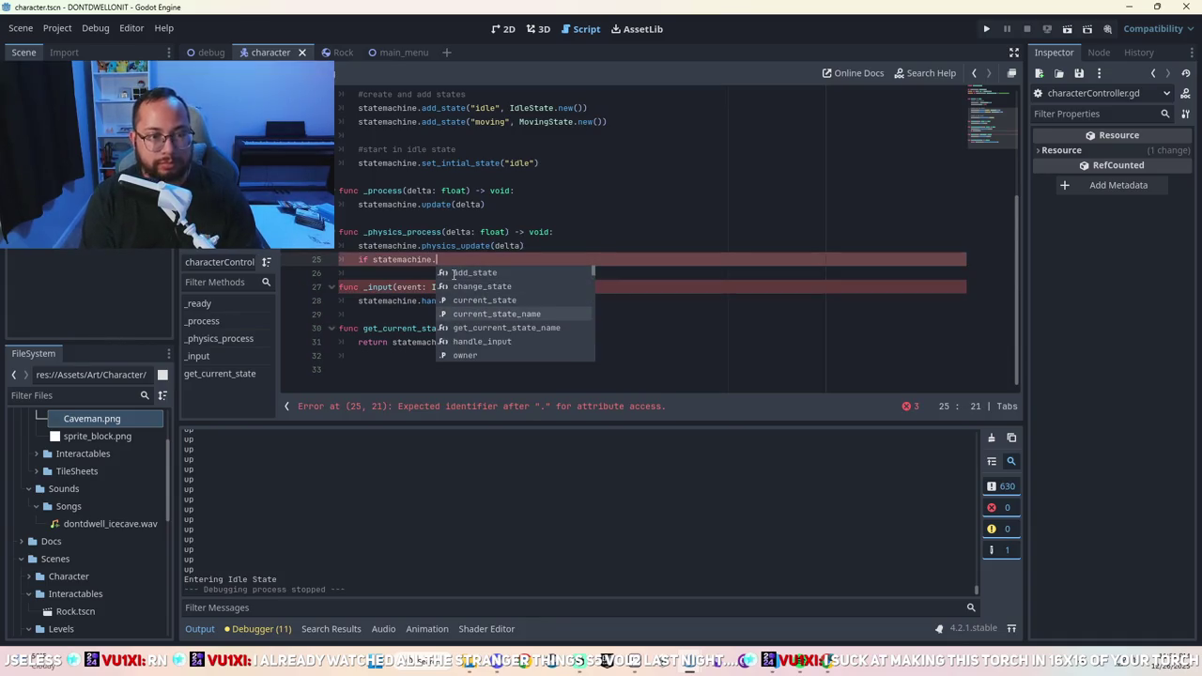
pyautogui.press('Return')
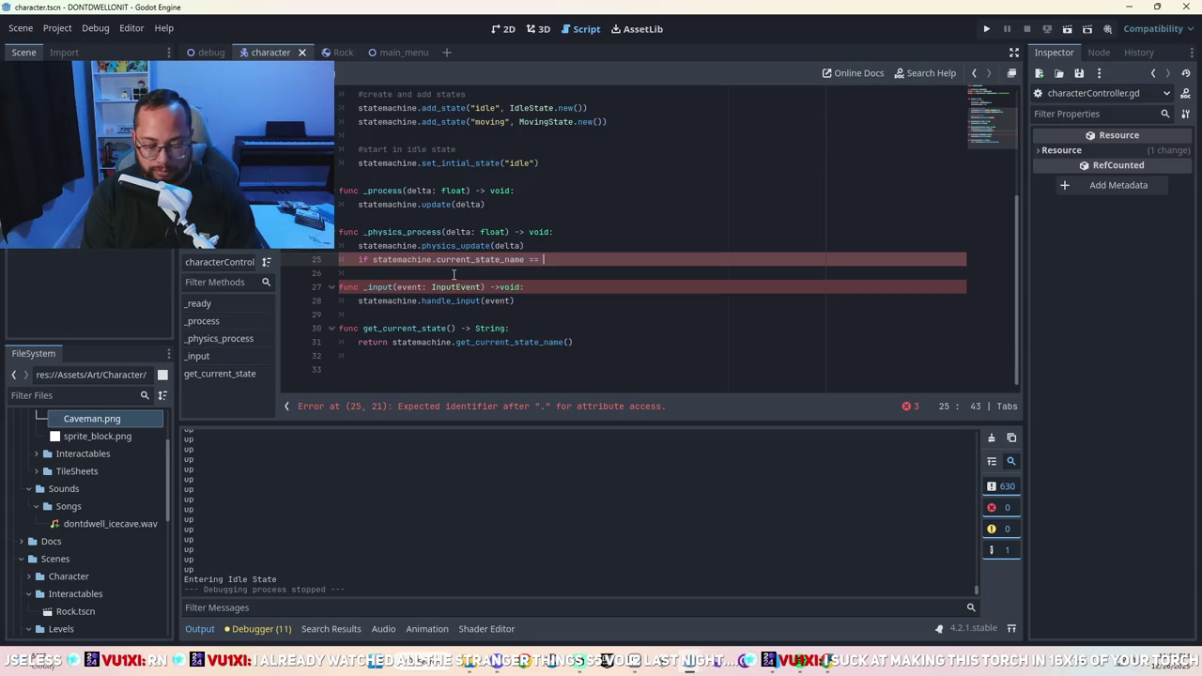
pyautogui.write('moving"')
pyautogui.press('Return')
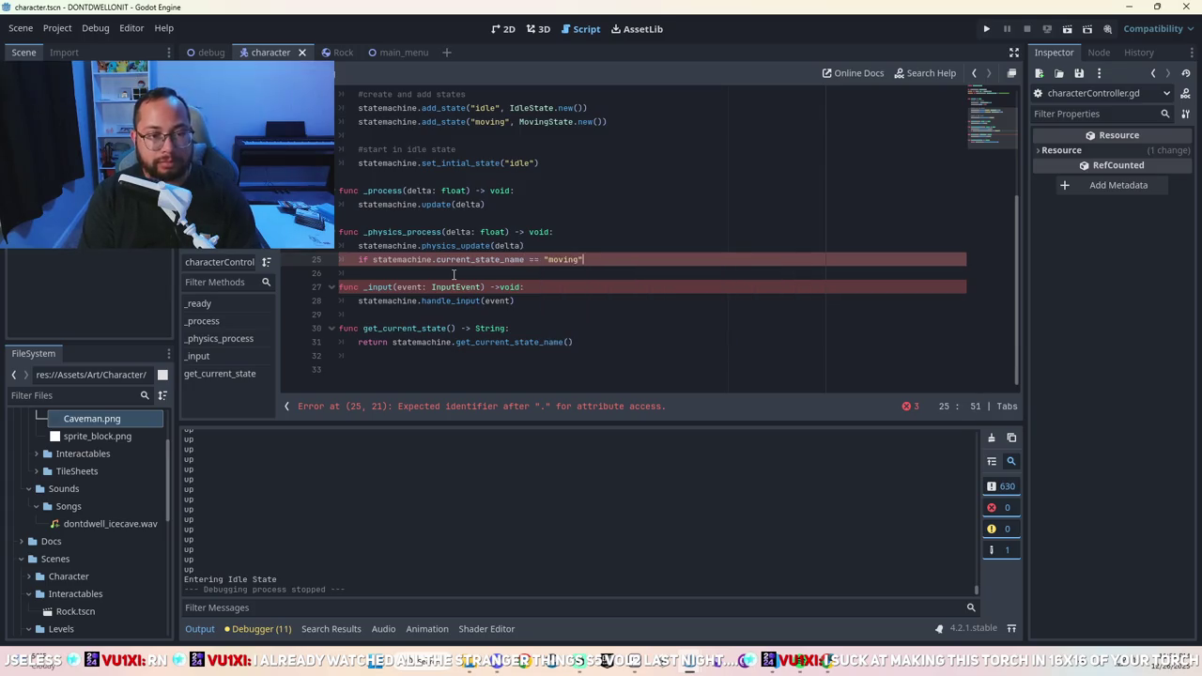
pyautogui.write(':')
pyautogui.press('Return')
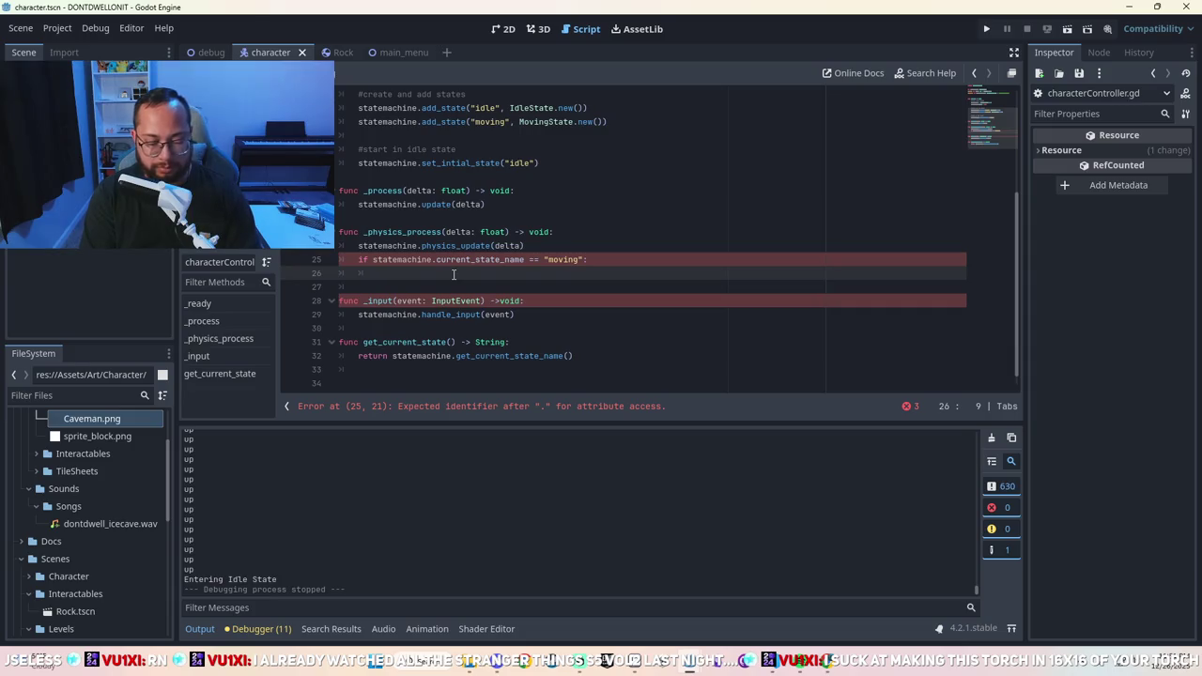
# Print statemachine.direction inside it, then run and start the game, hitting an invalid 'direction' error.
pyautogui.write('print(sx')
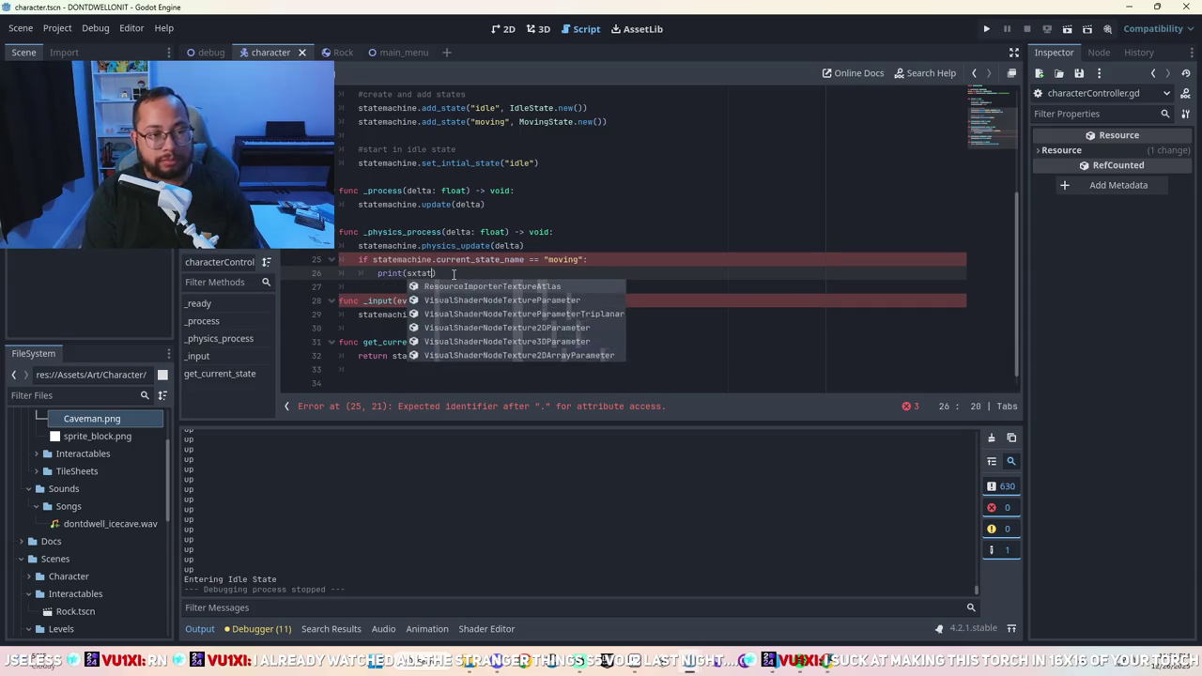
pyautogui.press('BackSpace')
pyautogui.write('tatemachine.direct')
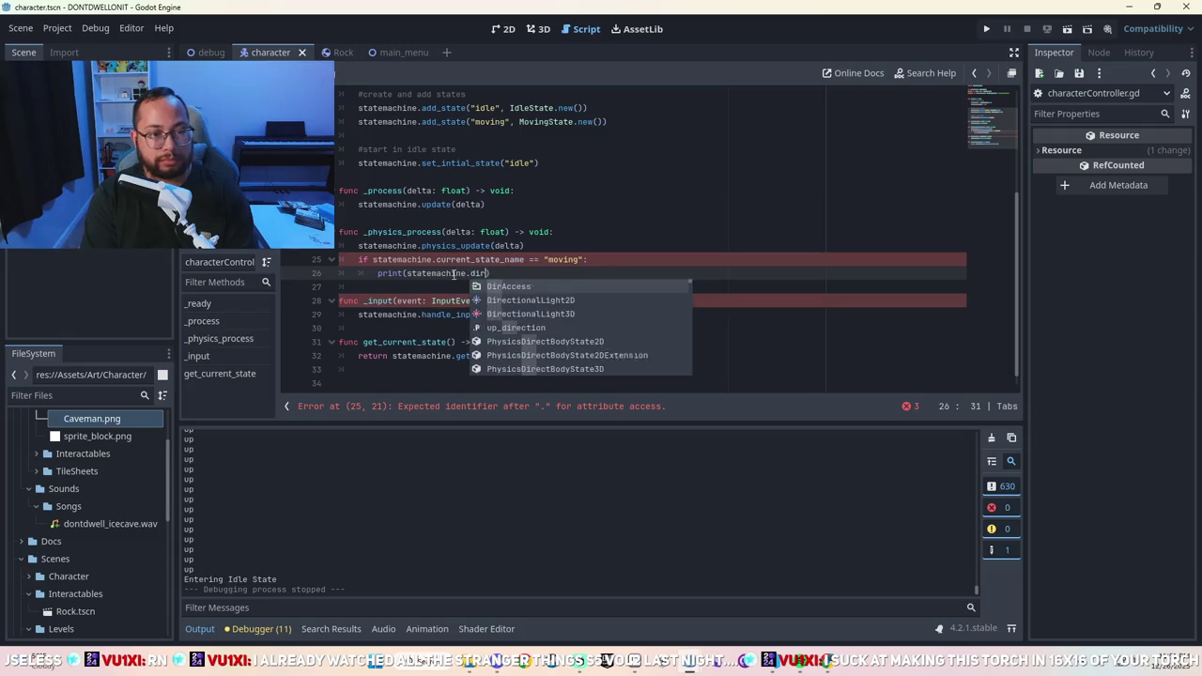
pyautogui.write('ion')
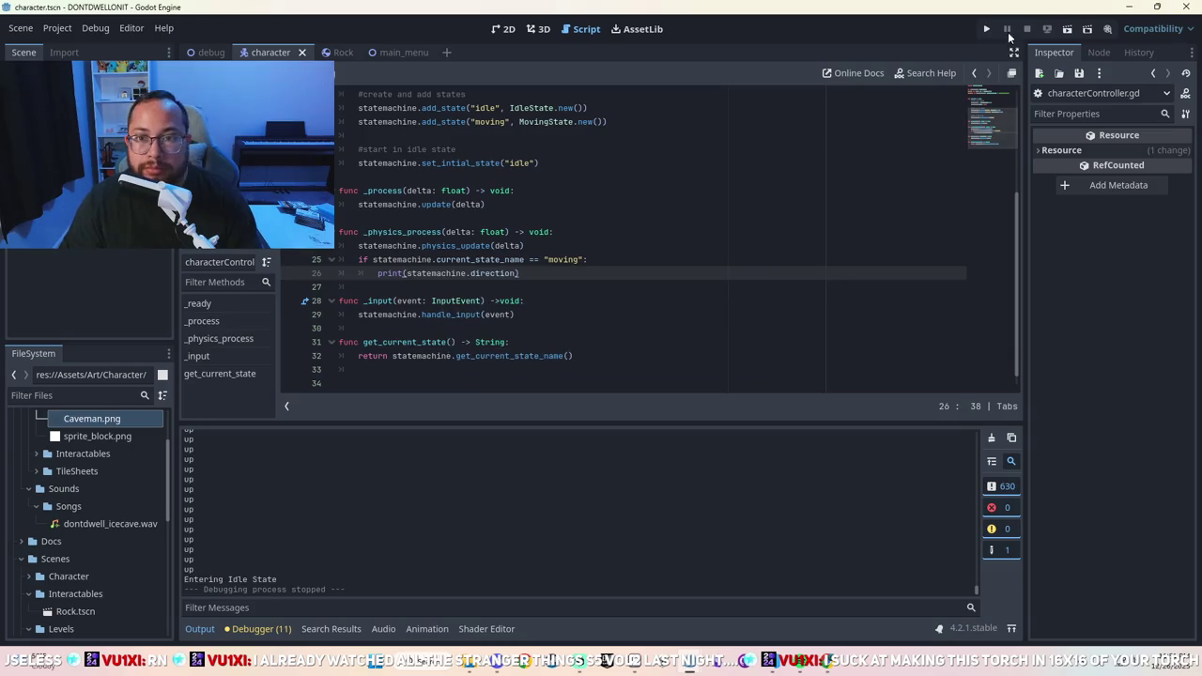
pyautogui.click(987, 29)
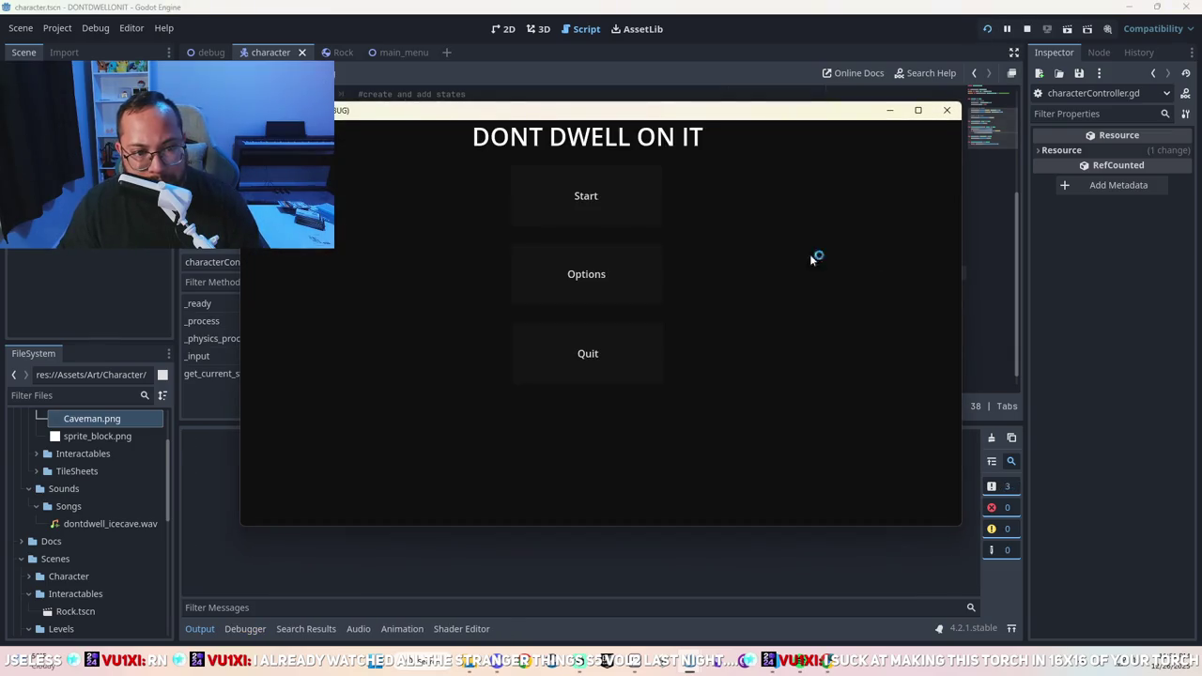
pyautogui.click(569, 218)
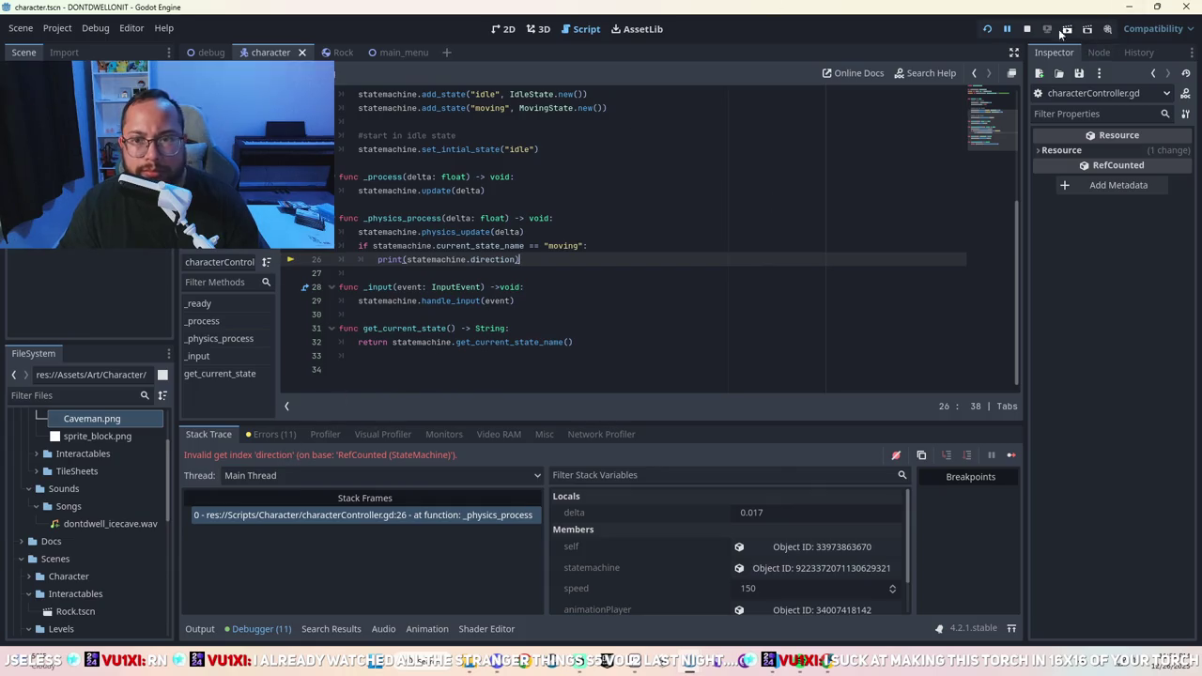
pyautogui.click(1027, 29)
pyautogui.click(205, 52)
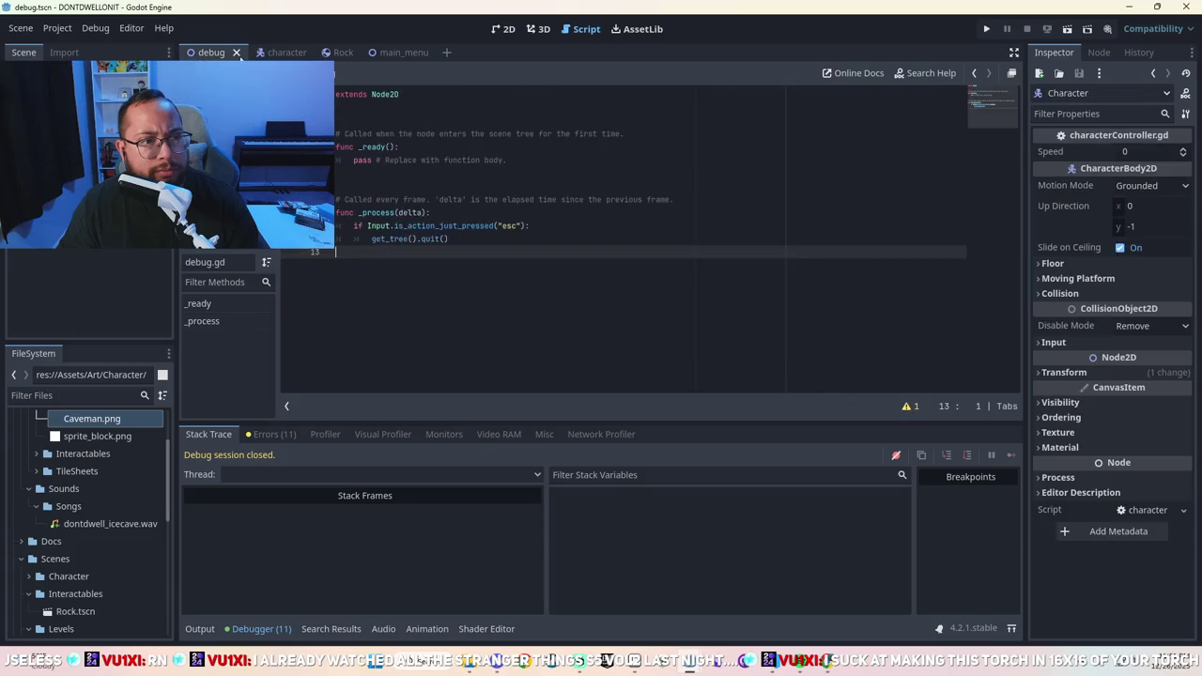
pyautogui.click(221, 122)
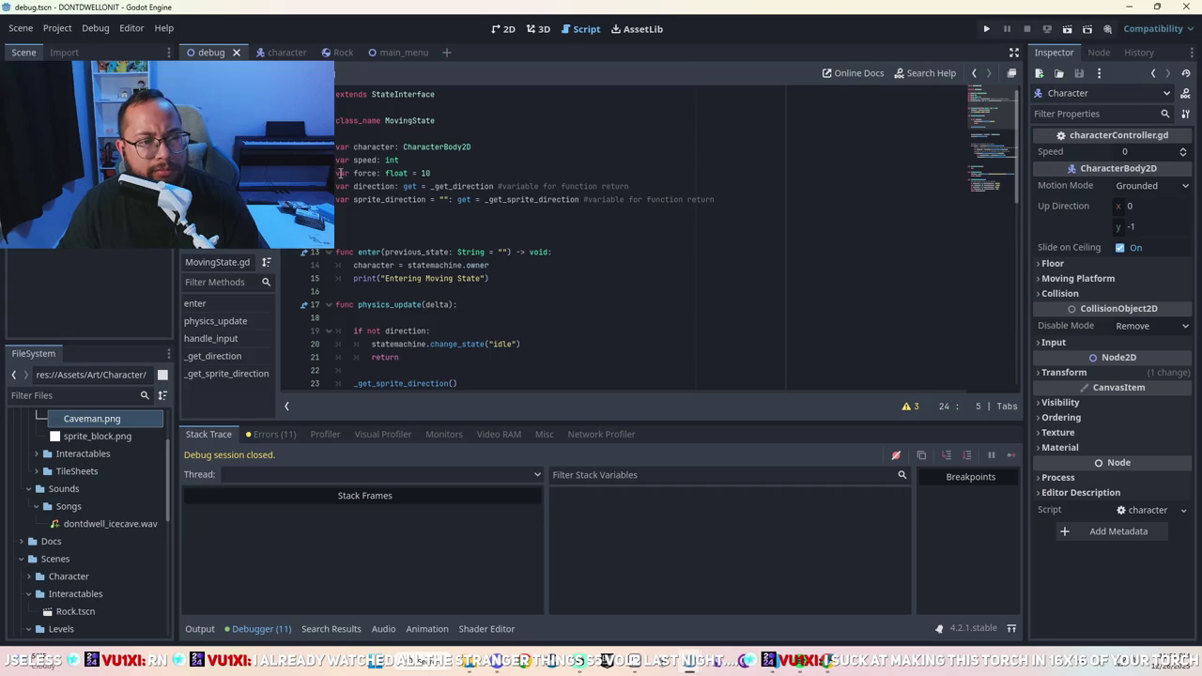
pyautogui.click(336, 187)
pyautogui.write('export ')
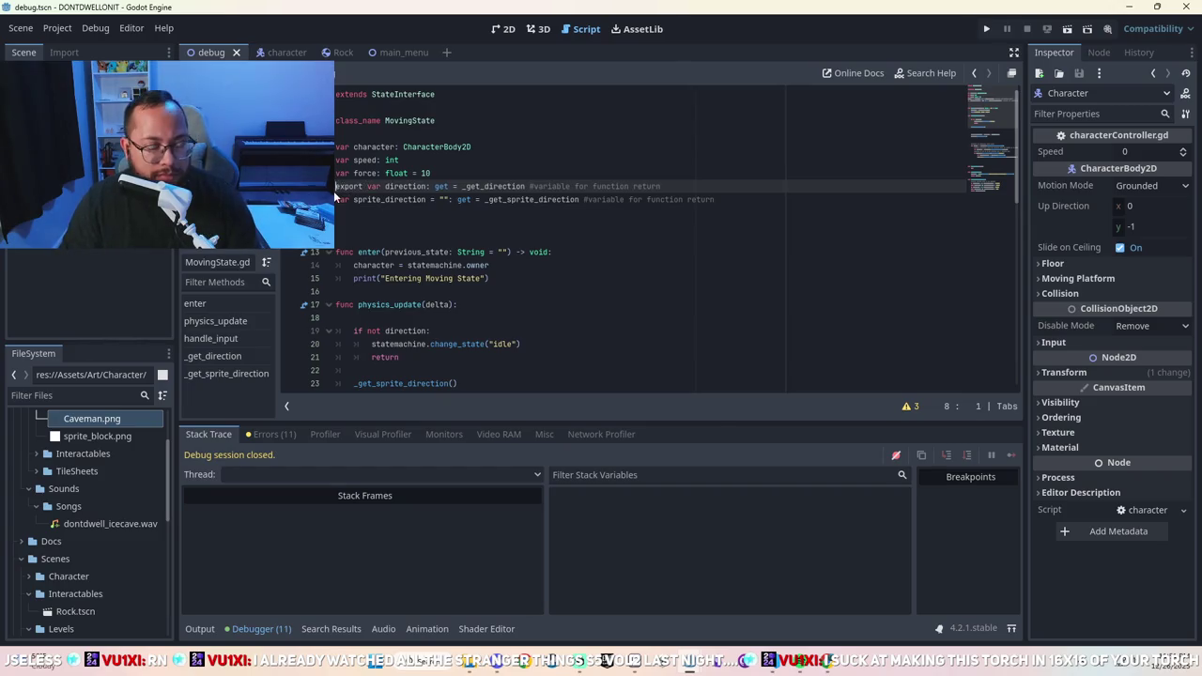
pyautogui.write('@')
pyautogui.moveTo(333, 190); pyautogui.dragTo(336, 212)
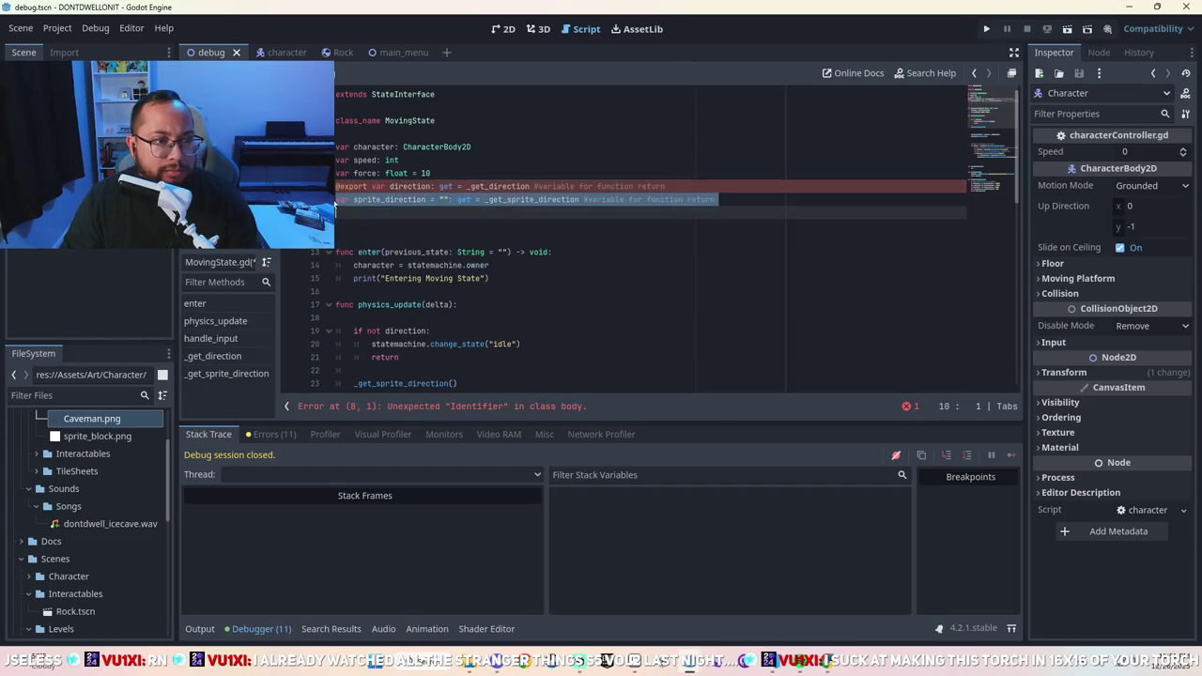
pyautogui.click(337, 199)
pyautogui.write('@')
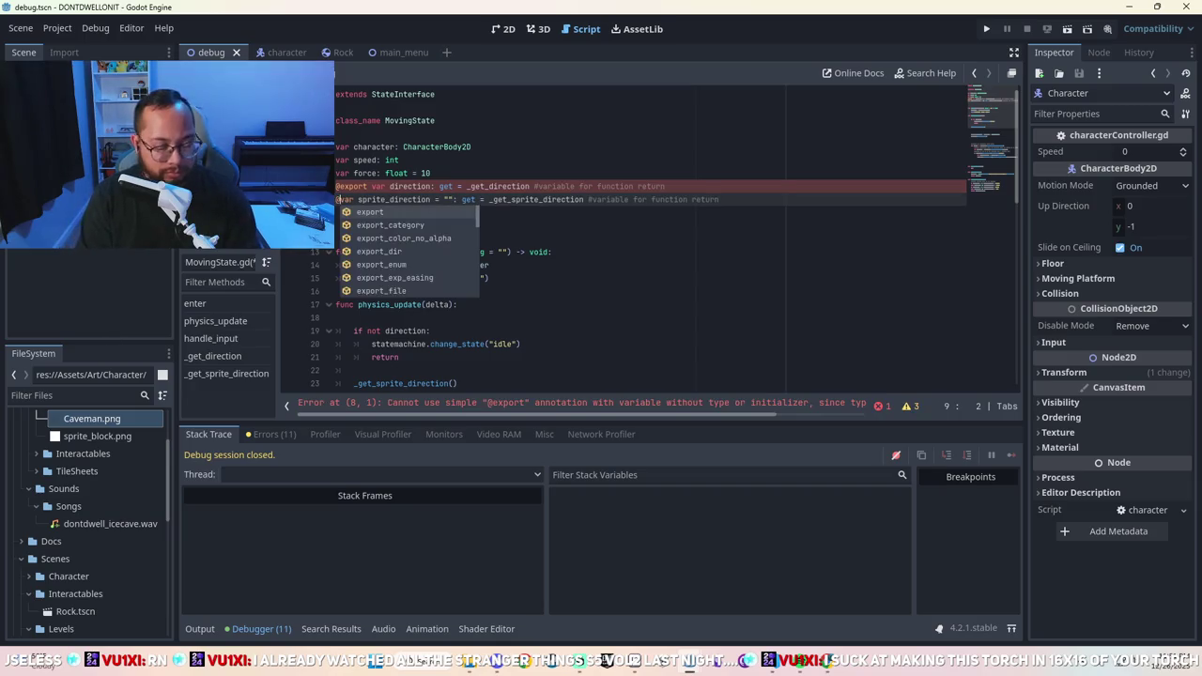
pyautogui.write('export')
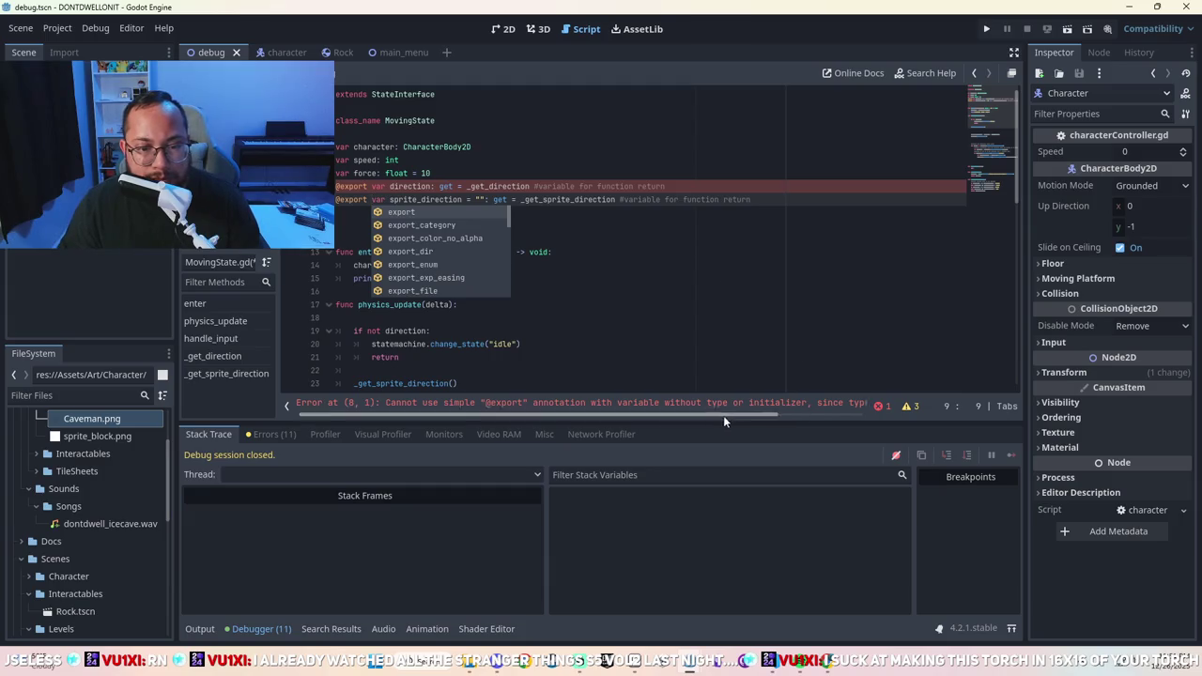
pyautogui.moveTo(722, 420)
pyautogui.mouseDown()
pyautogui.moveTo(822, 421)
pyautogui.moveTo(747, 414)
pyautogui.mouseUp()
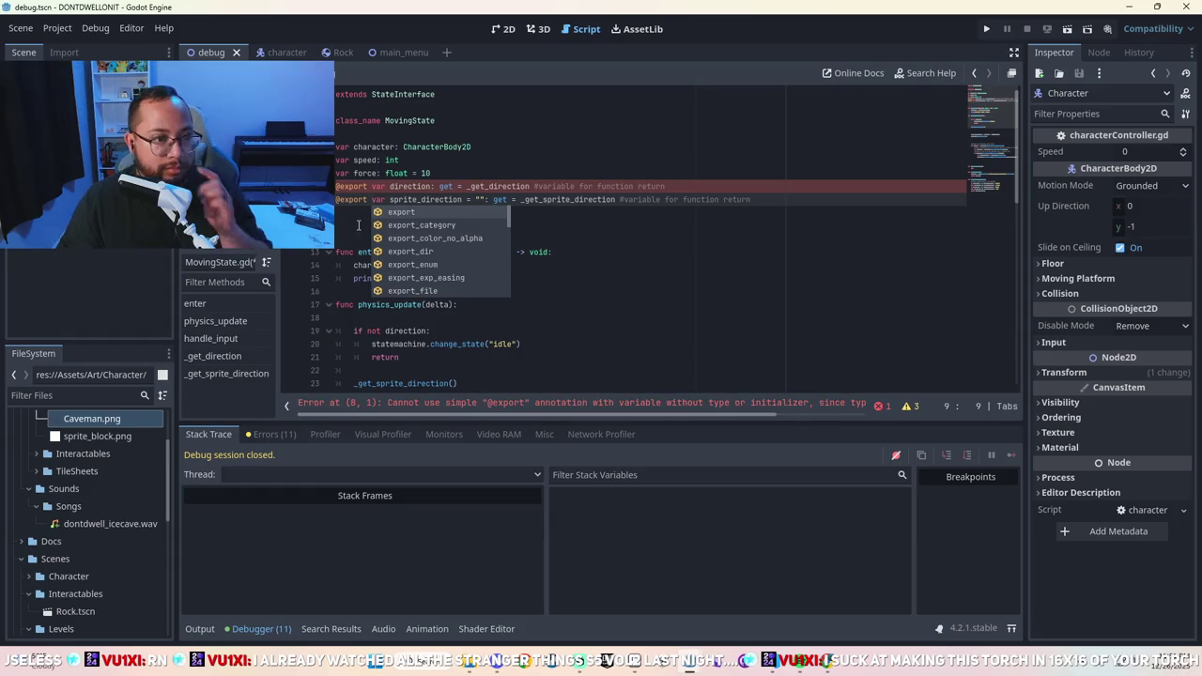
# Try (), [0,0] and then (0,0) as the direction default on line 8.
pyautogui.click(432, 186)
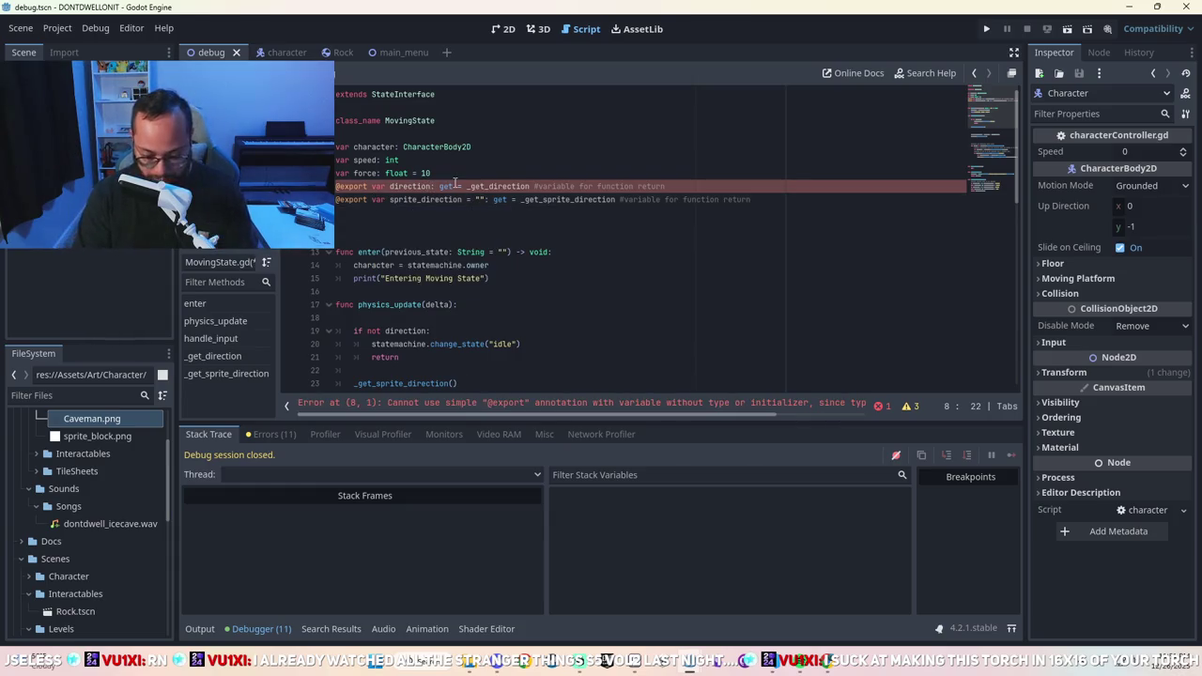
pyautogui.press('Delete')
pyautogui.write('= (')
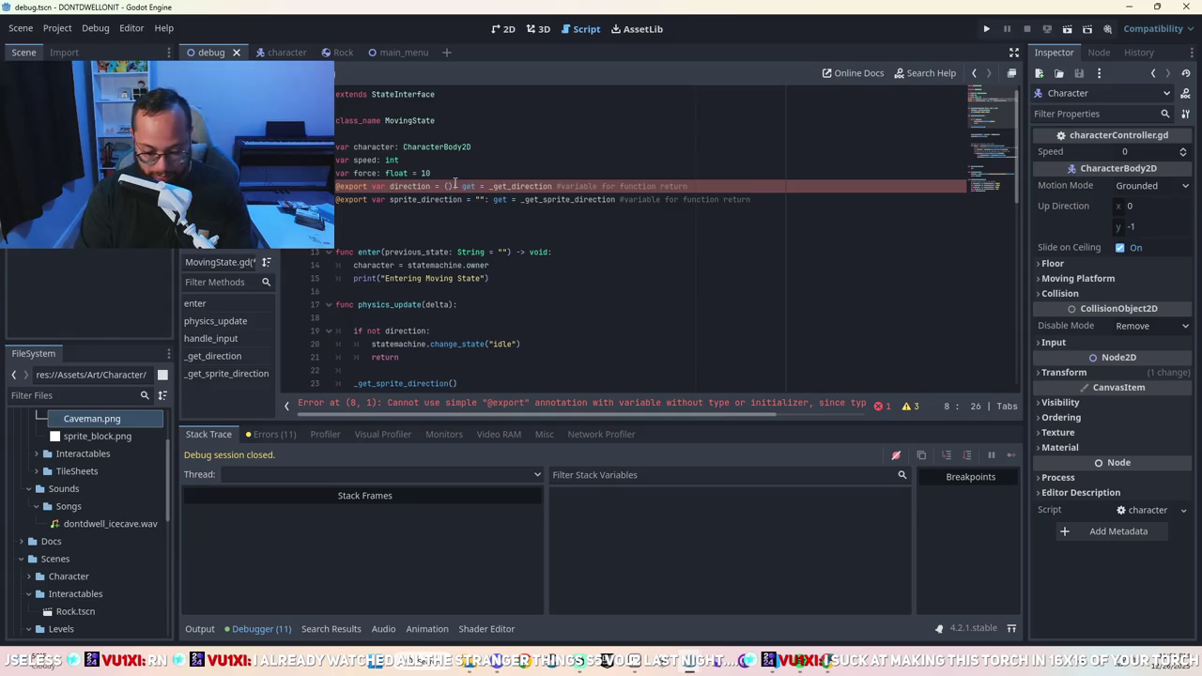
pyautogui.press('BackSpace')
pyautogui.write('[0,0]')
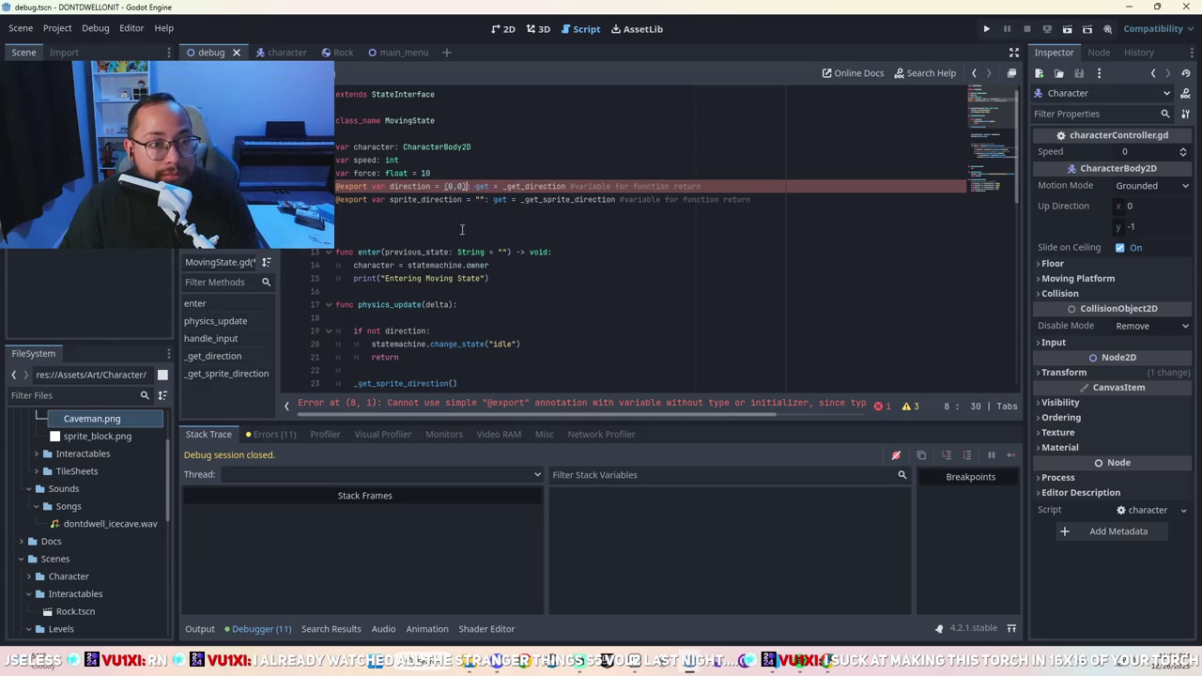
pyautogui.press('BackSpace')
pyautogui.press('BackSpace')
pyautogui.press('BackSpace')
pyautogui.write('(0,0)')
# Replace direction's (0,0) default with an empty string "".
pyautogui.click(468, 200)
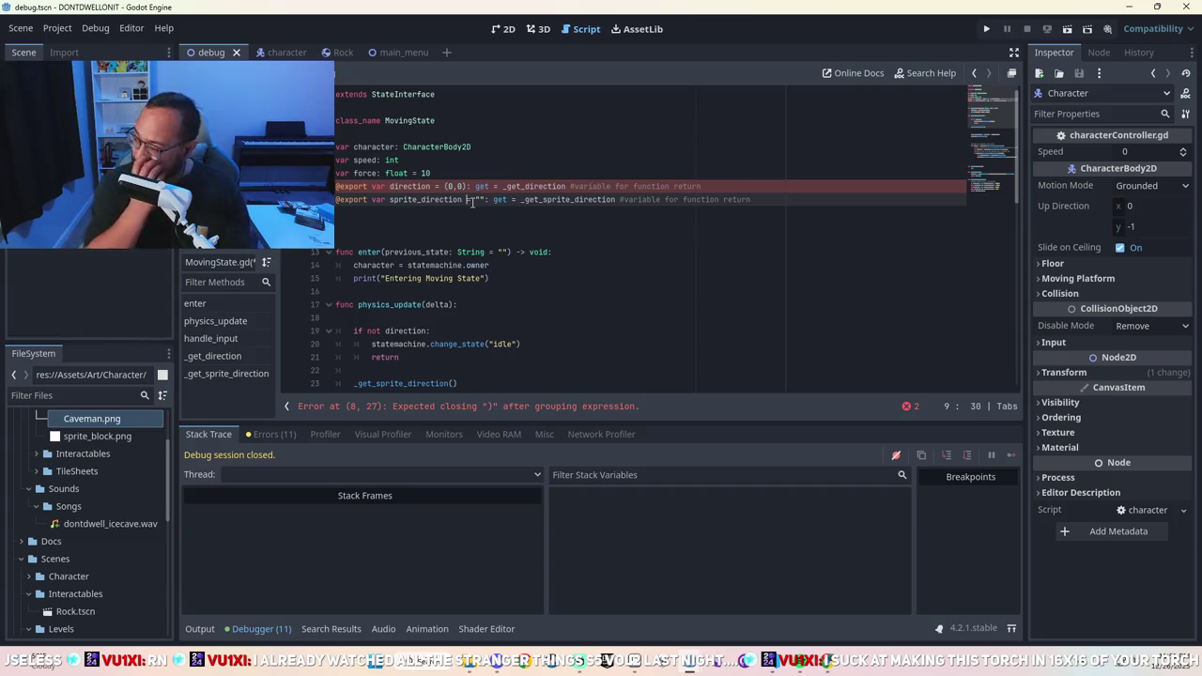
pyautogui.write('"mov')
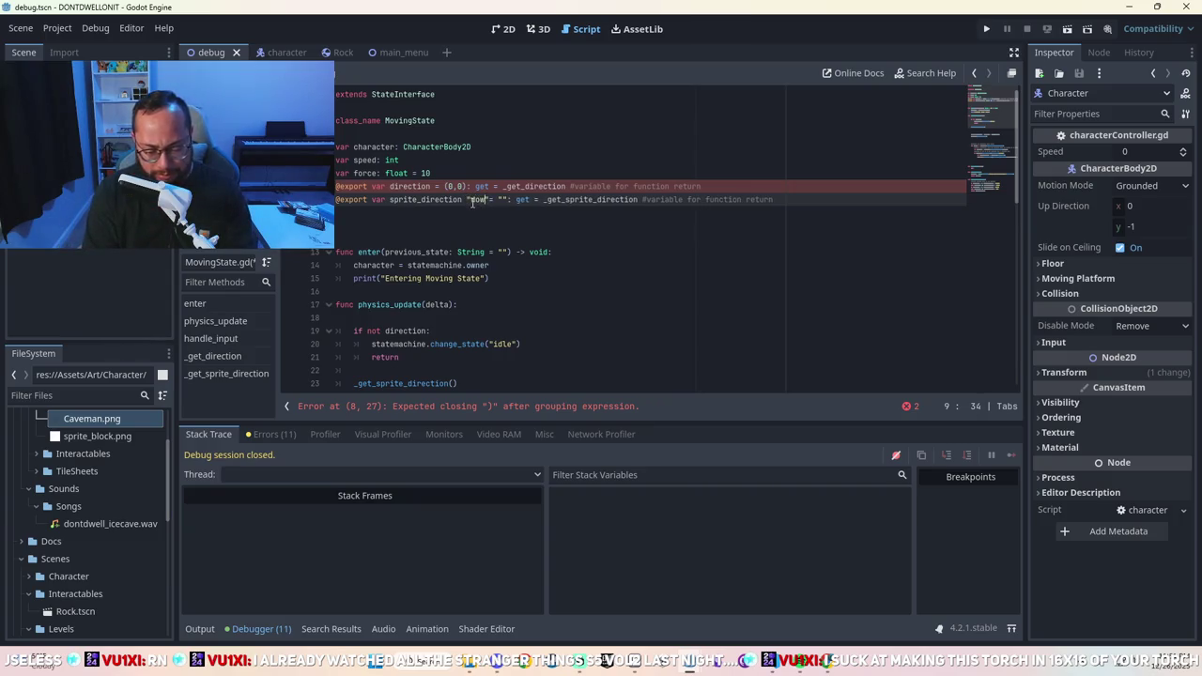
pyautogui.write('n"')
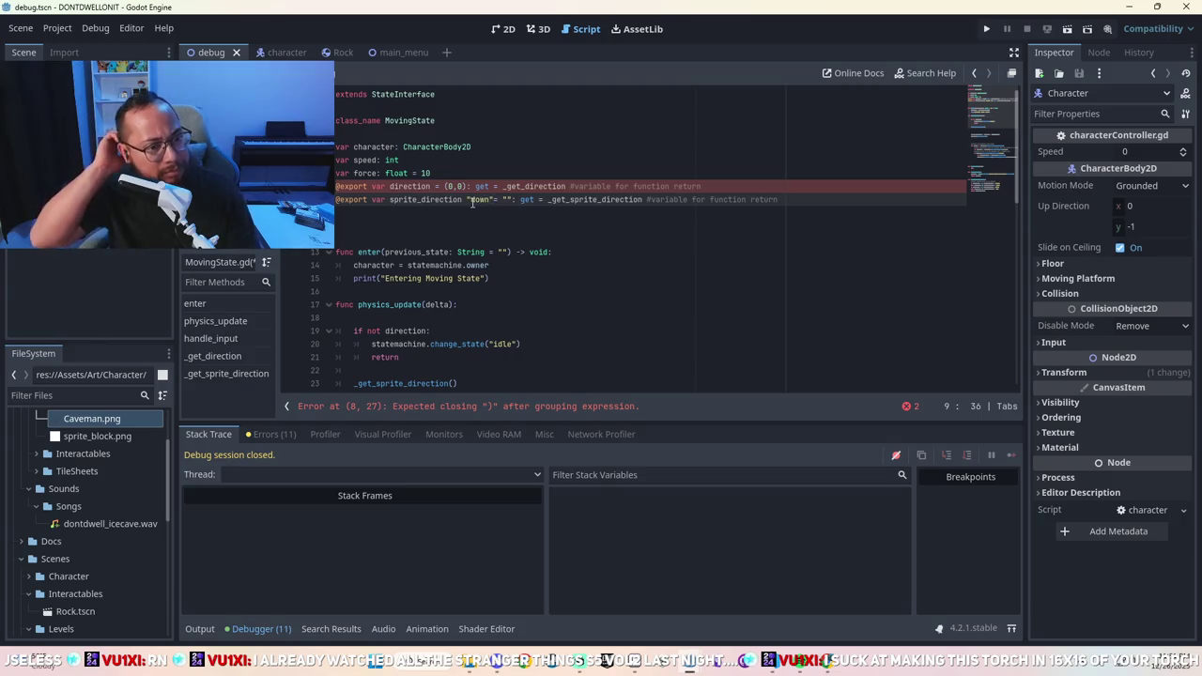
pyautogui.press('BackSpace')
pyautogui.press('BackSpace')
pyautogui.press('BackSpace')
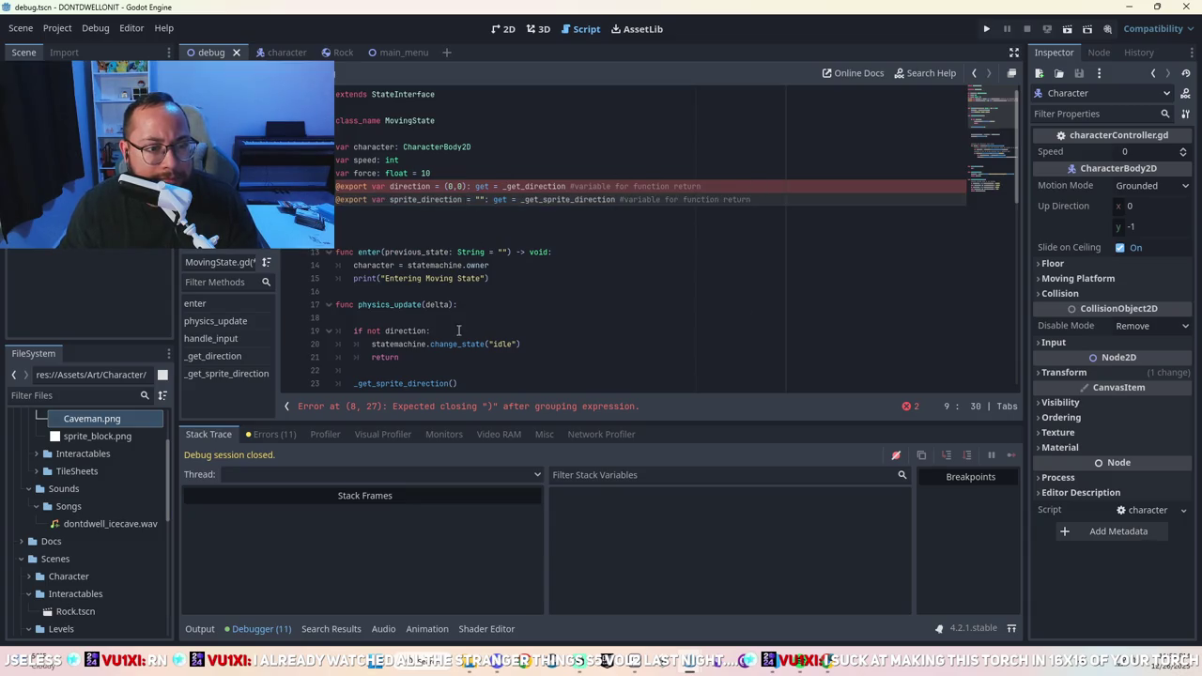
pyautogui.click(434, 407)
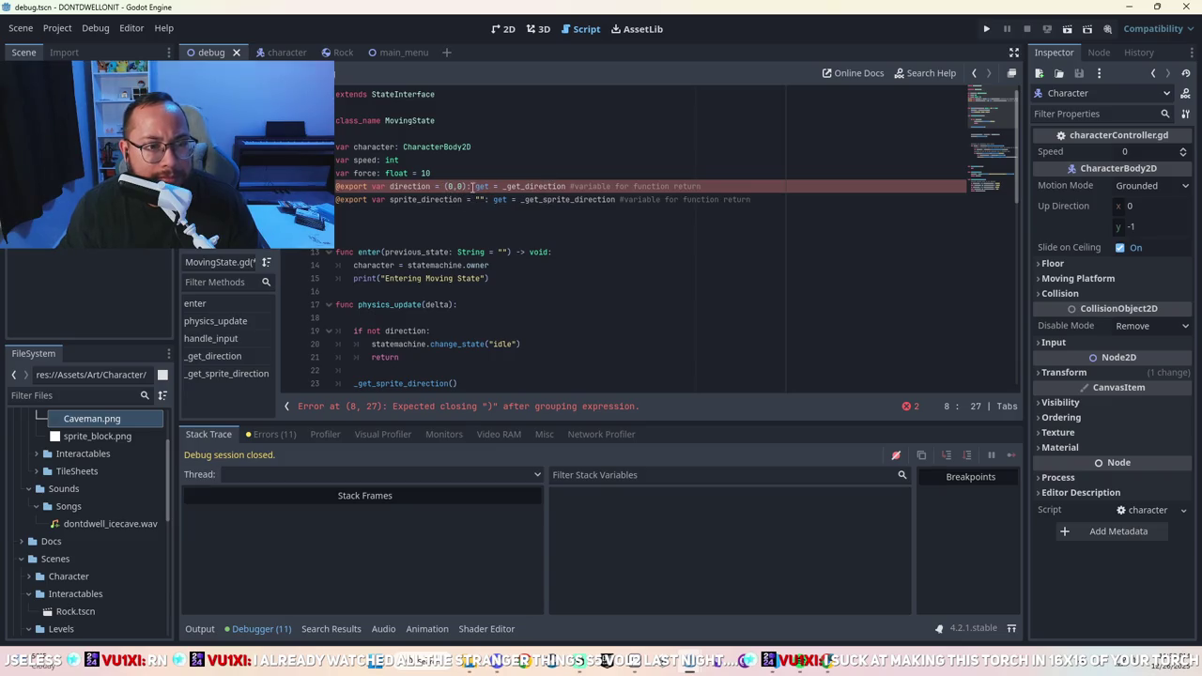
pyautogui.press('BackSpace')
pyautogui.press('BackSpace')
pyautogui.press('BackSpace')
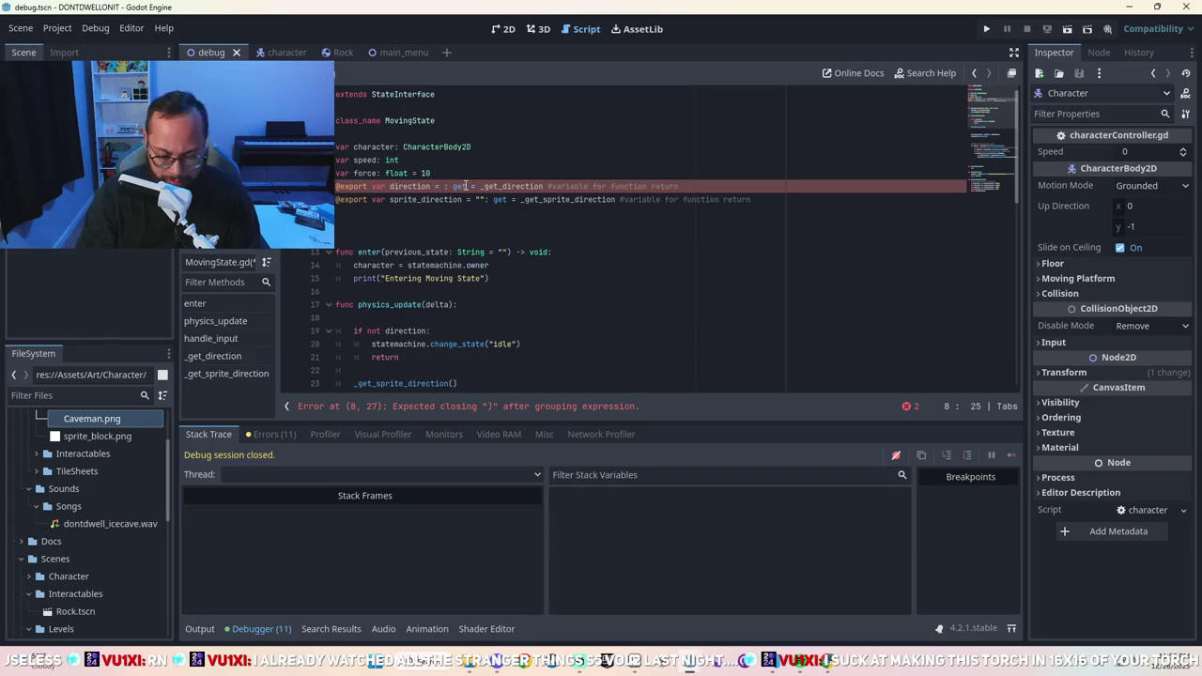
pyautogui.write('""')
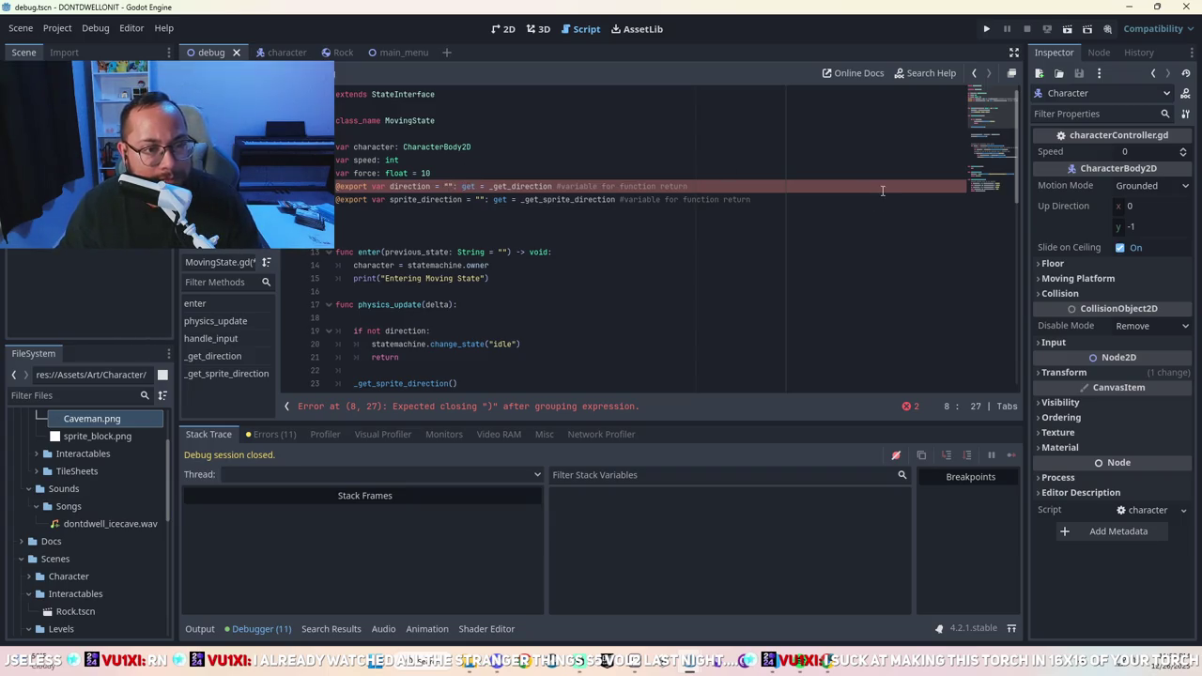
# Save MovingState.gd, run the game with F5, start it, then stop after the direction error.
pyautogui.click(848, 186)
pyautogui.hotkey('ctrl', 's')
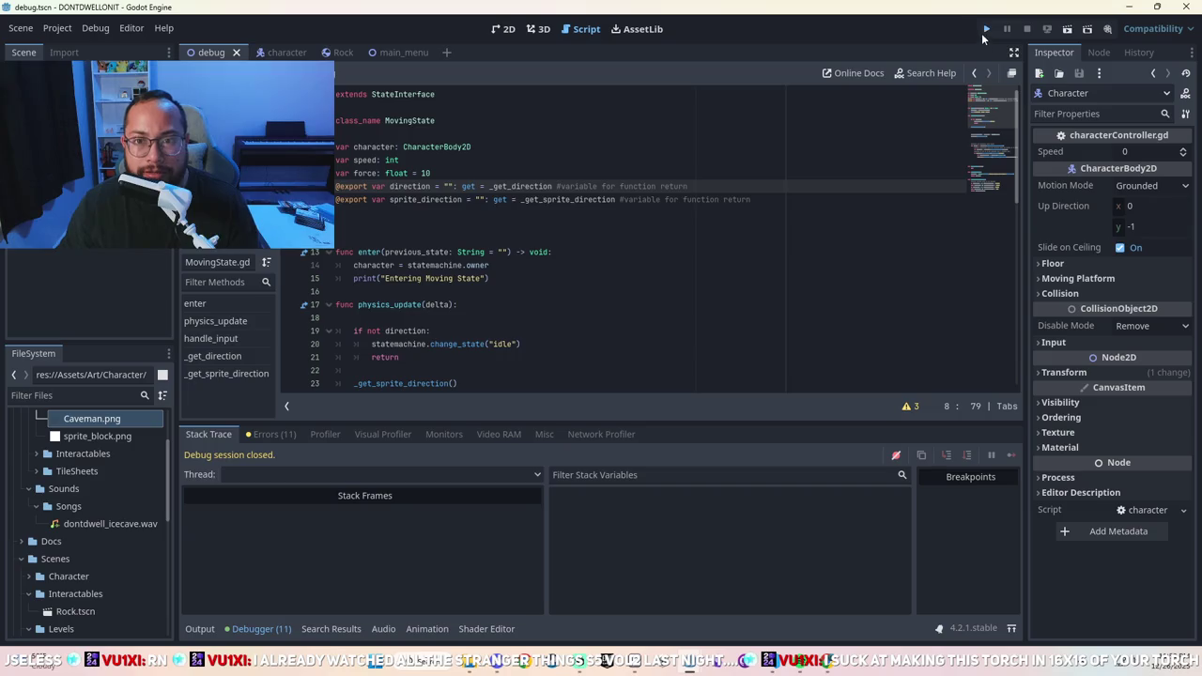
pyautogui.press('F5')
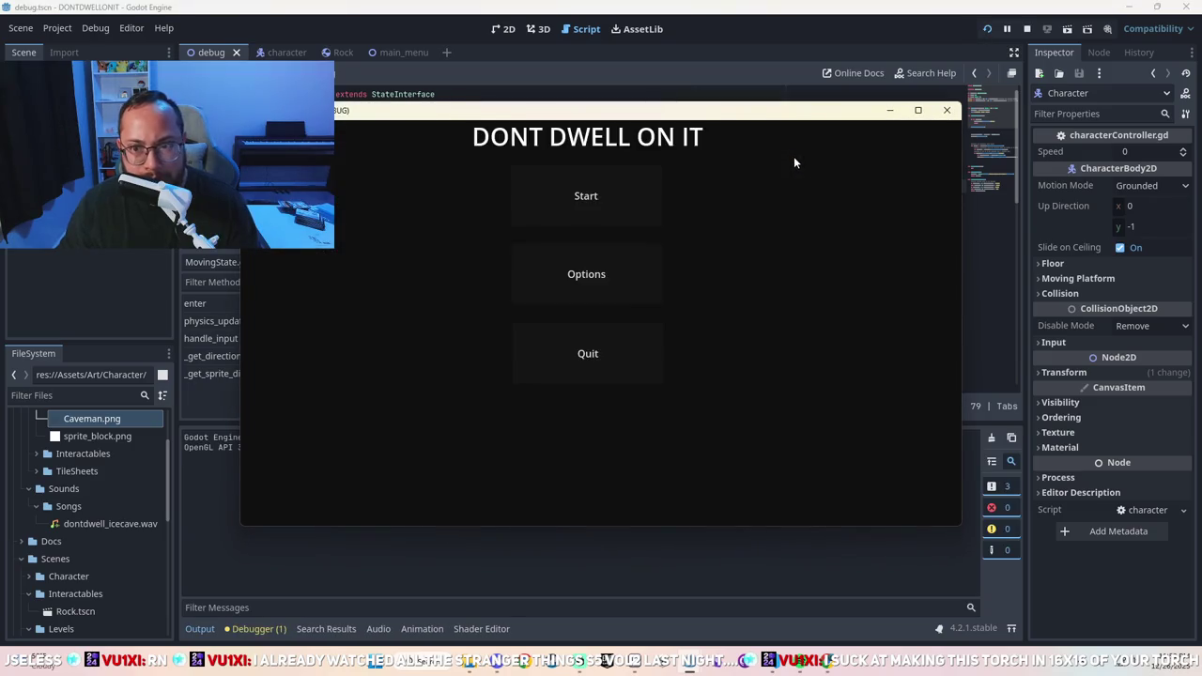
pyautogui.click(627, 216)
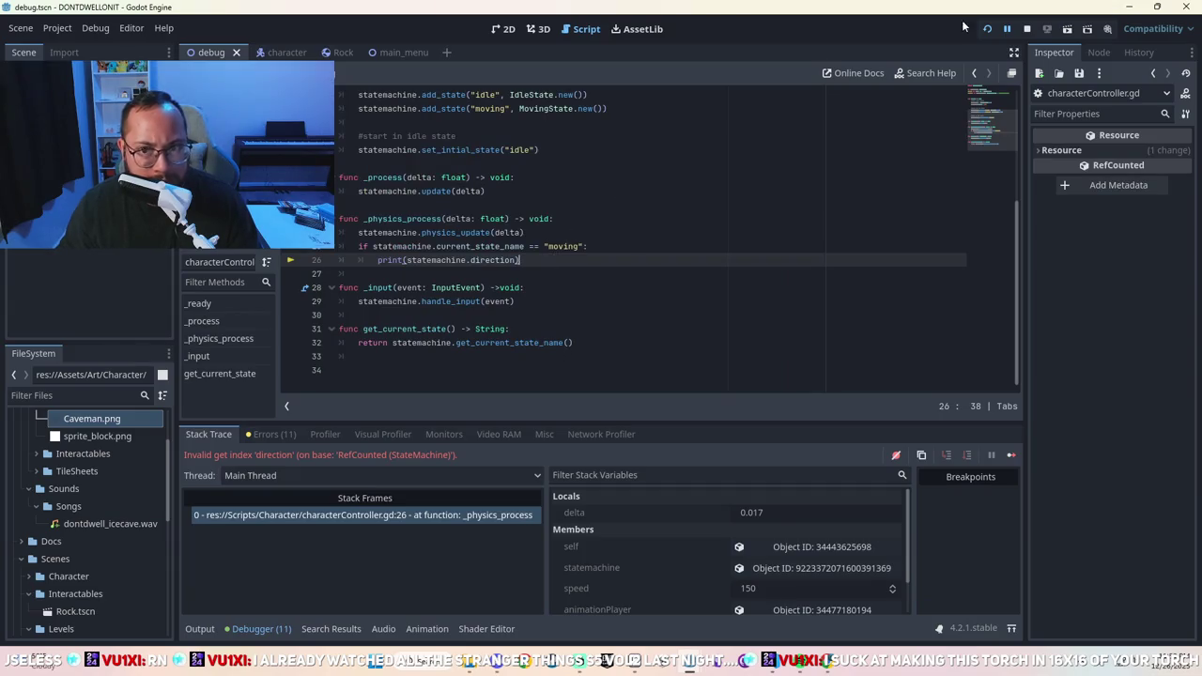
pyautogui.click(1027, 29)
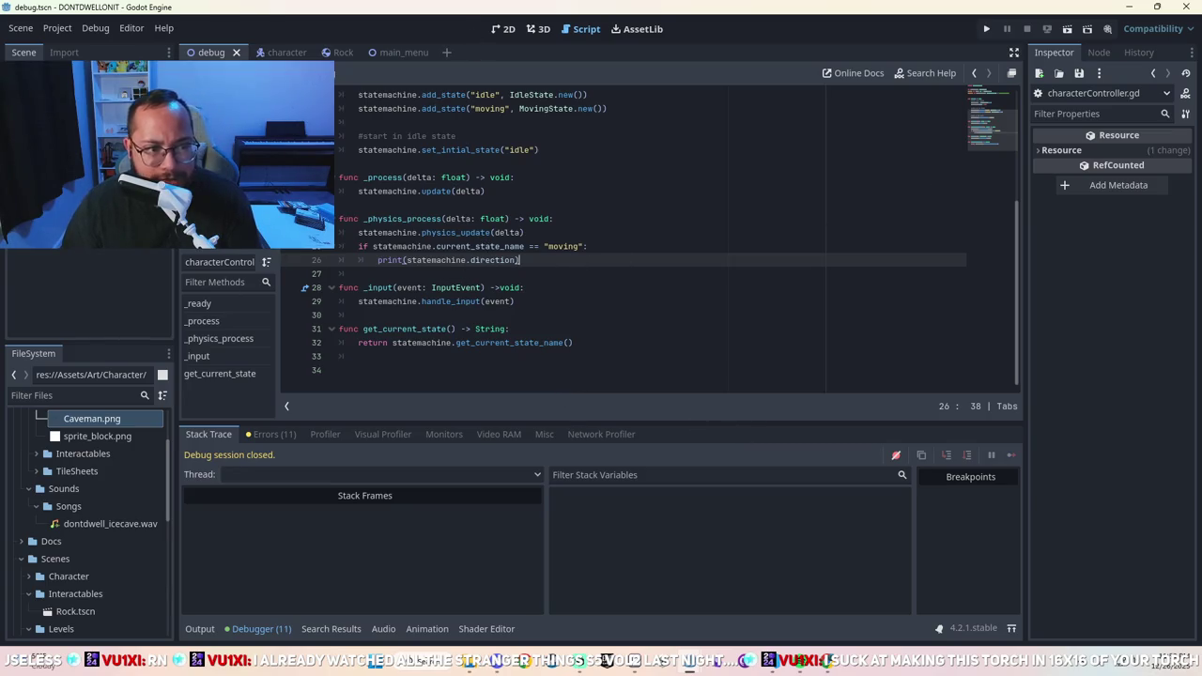
# Review MovingState's exported variables and look up RefCounted from state_interface.gd.
pyautogui.hotkey('alt', 'Left')
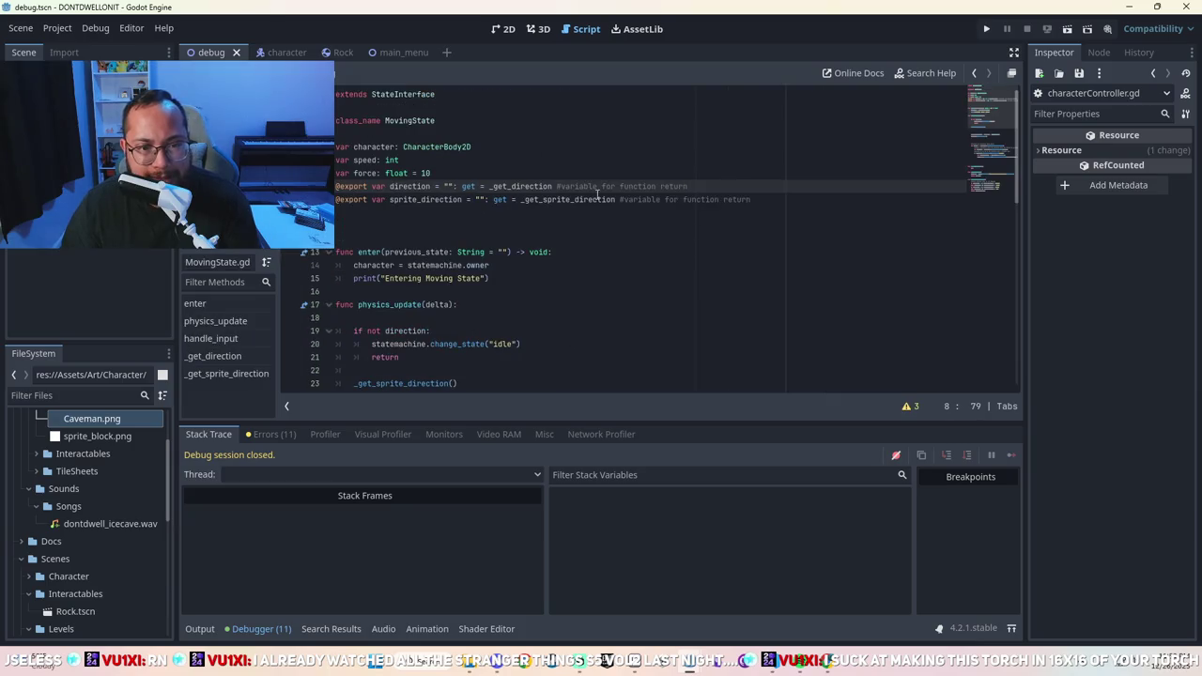
pyautogui.moveTo(789, 199); pyautogui.dragTo(331, 186)
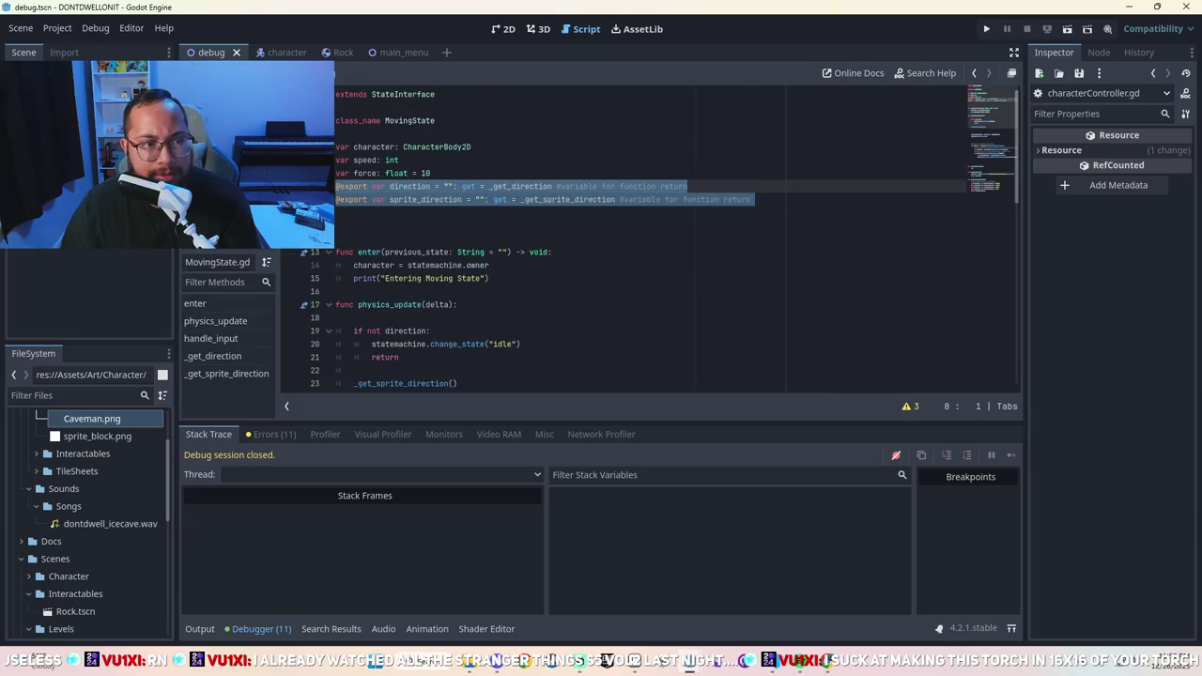
pyautogui.hotkey('alt', 'Right')
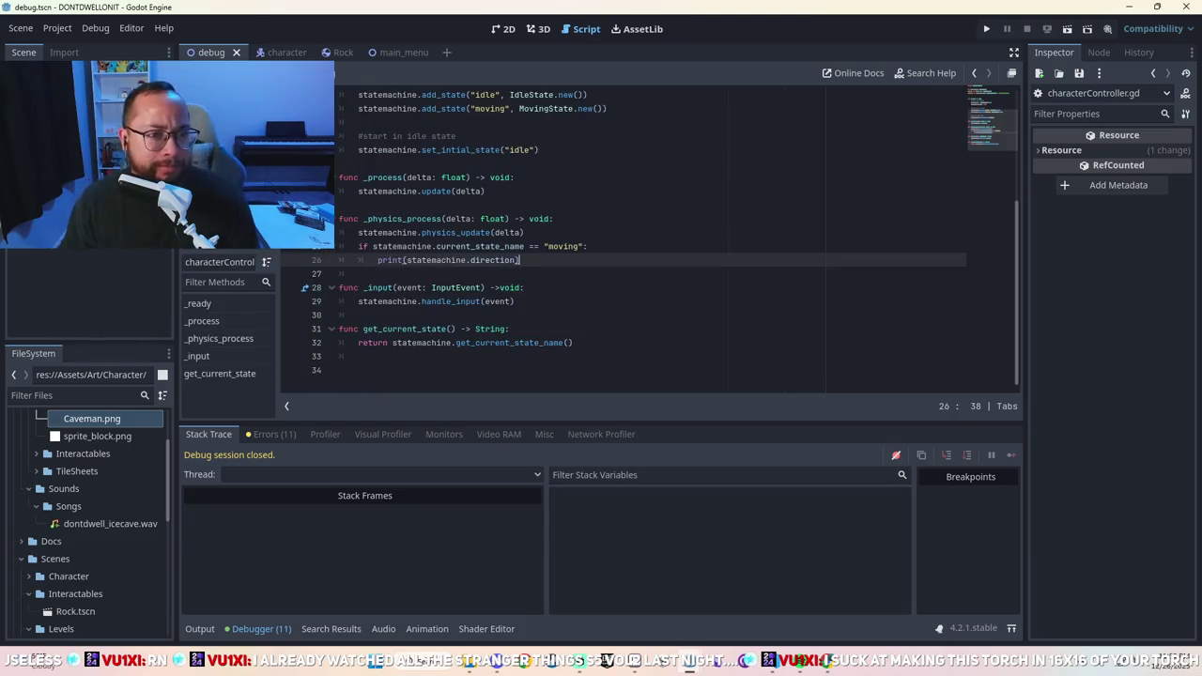
pyautogui.hotkey('alt', 'Left')
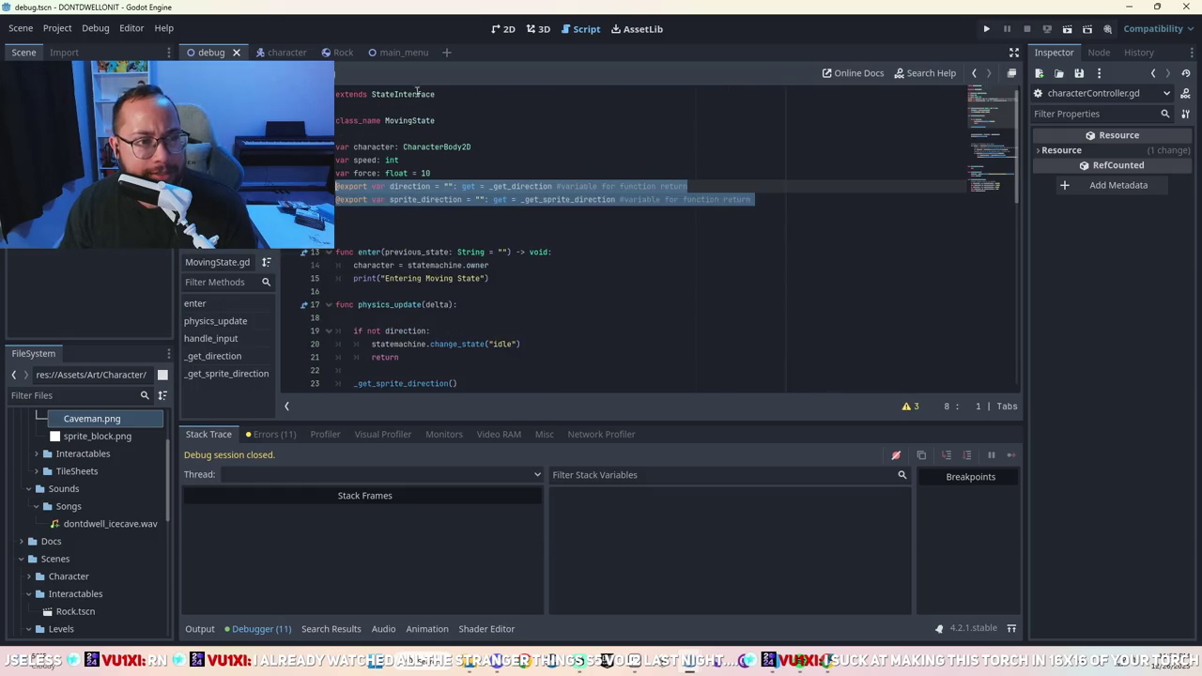
pyautogui.hotkey('alt', 'Left')
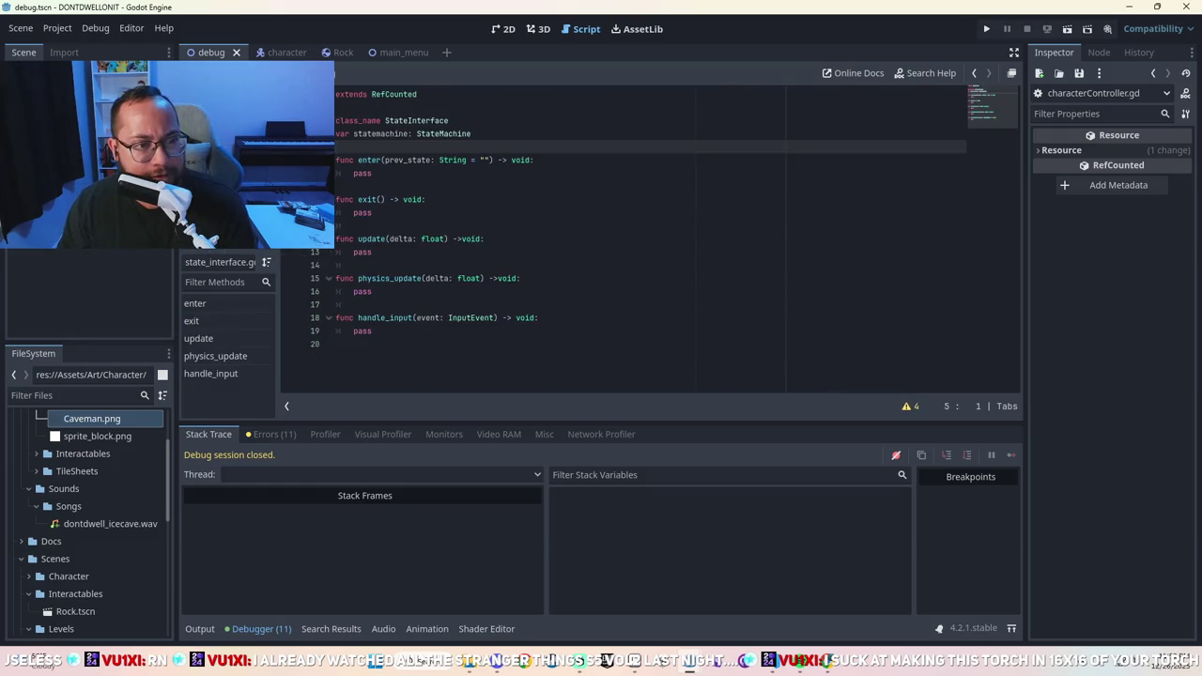
pyautogui.rightClick(422, 91)
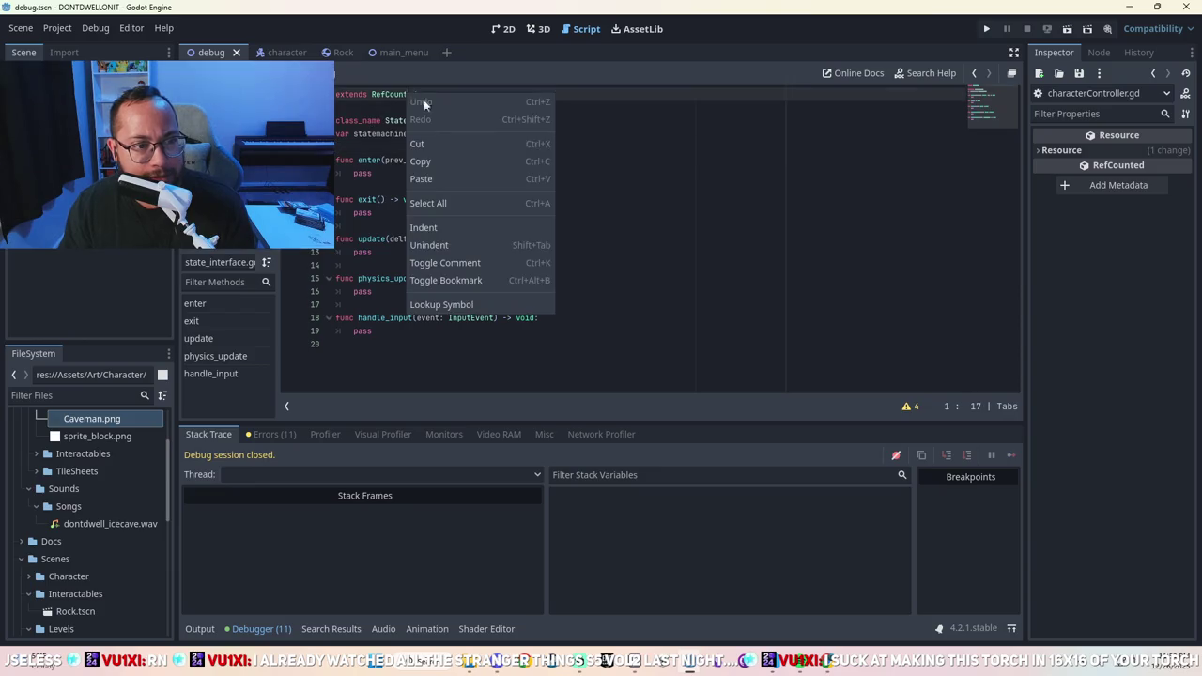
pyautogui.click(443, 304)
pyautogui.hotkey('alt', 'Left')
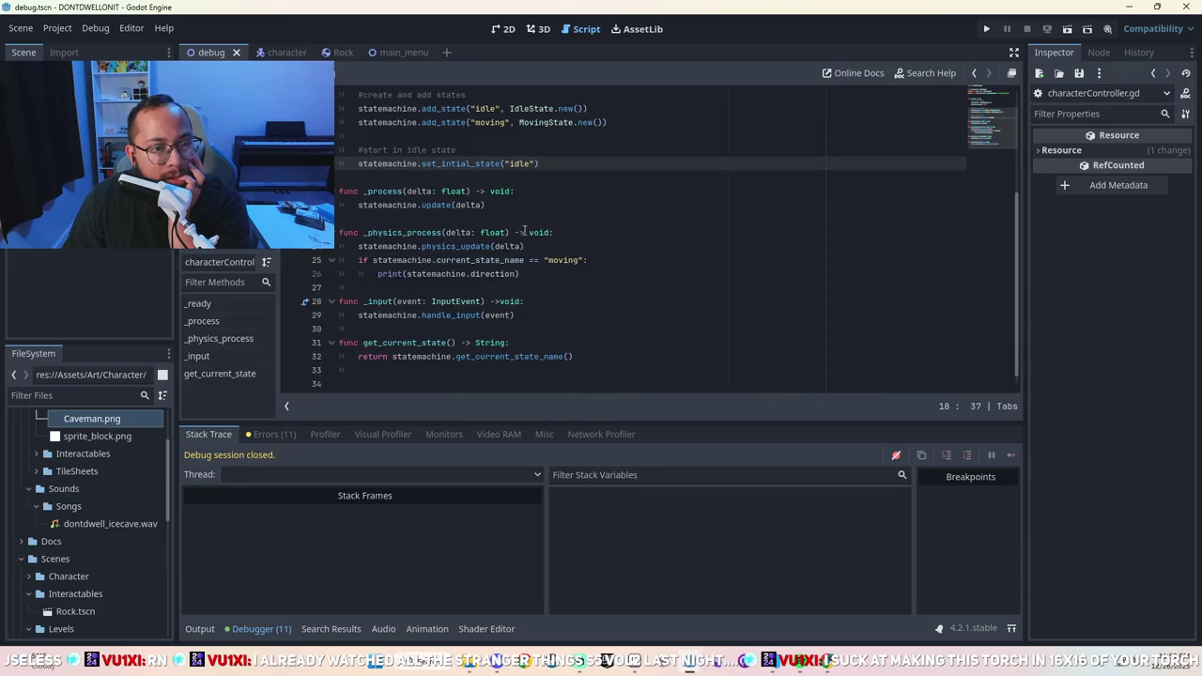
# Comment out the moving-state check on line 25 of characterController.gd.
pyautogui.click(460, 272)
pyautogui.click(361, 259)
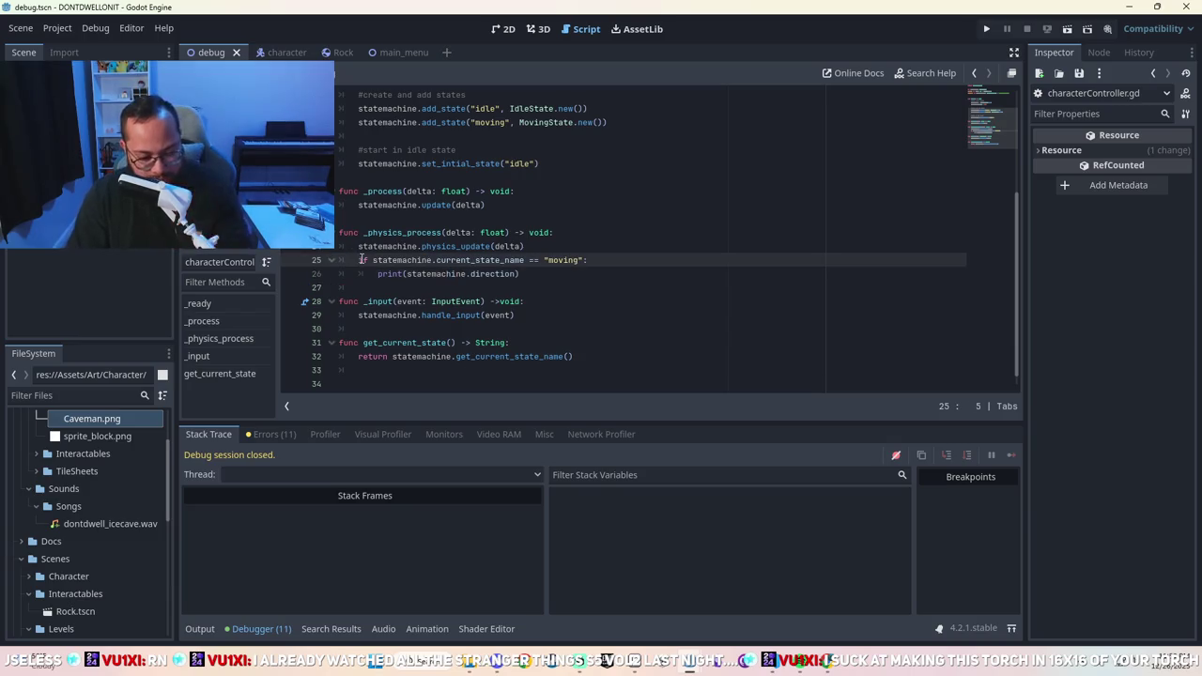
pyautogui.hotkey('ctrl', 'k')
pyautogui.click(372, 273)
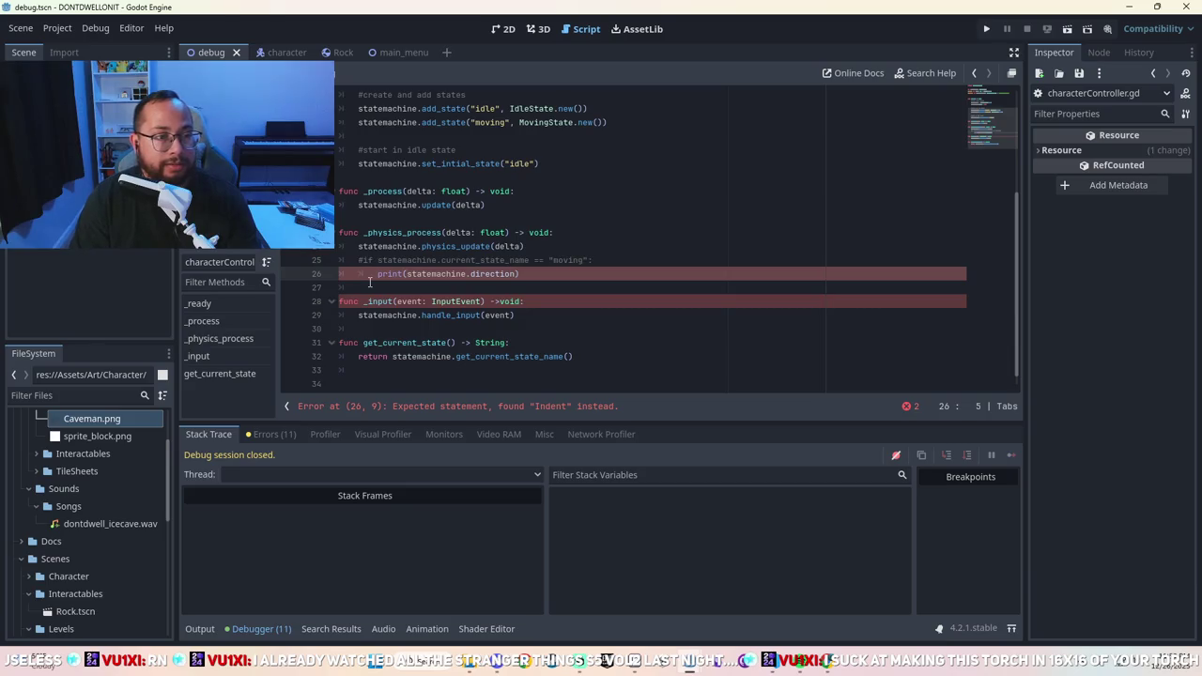
pyautogui.scroll(4, 461, 226)
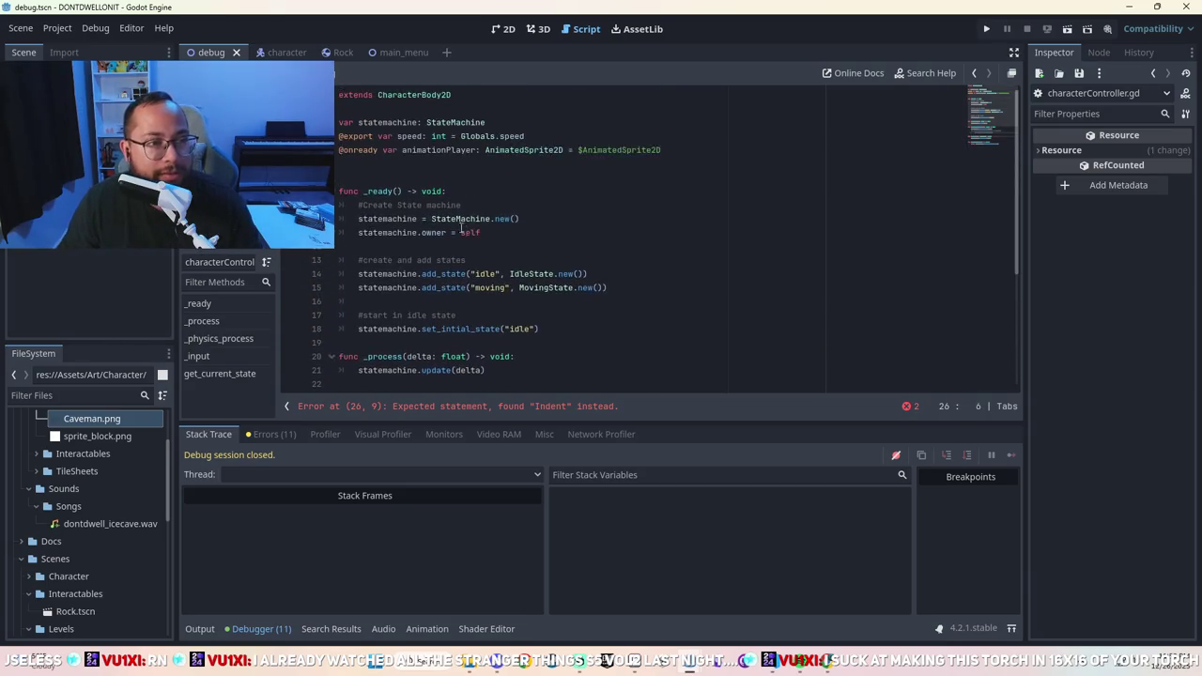
# Add a new line at the end of characterController.gd.
pyautogui.scroll(-4, 427, 182)
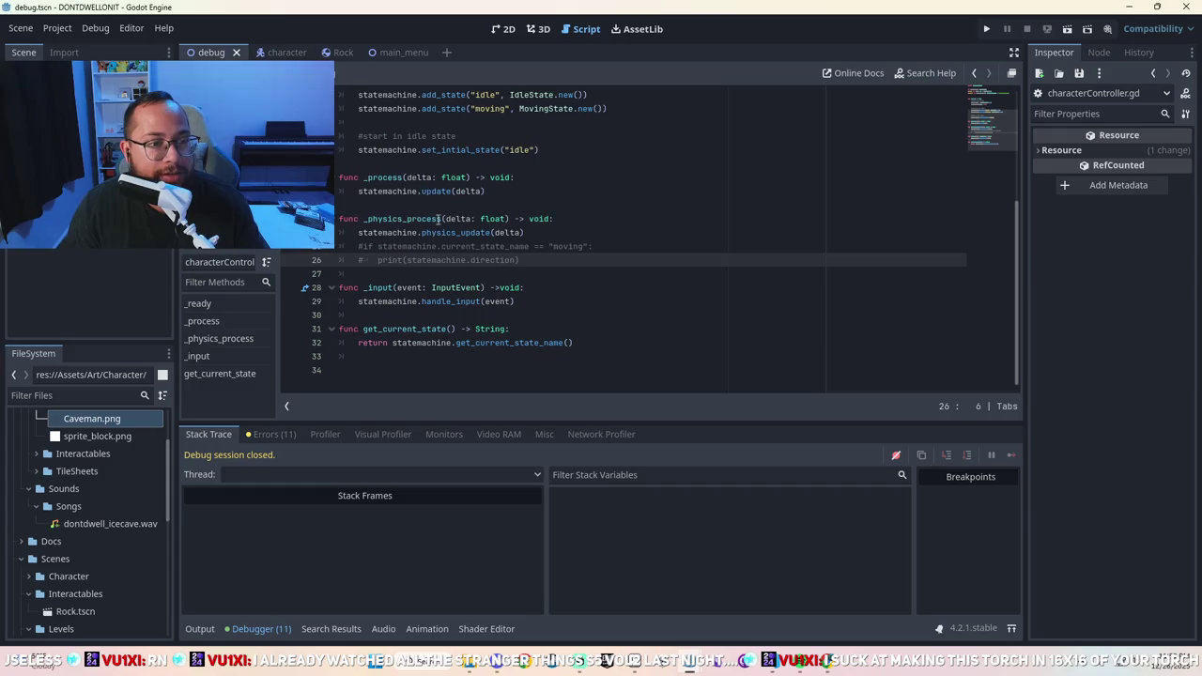
pyautogui.click(614, 343)
pyautogui.press('Return')
pyautogui.press('Return')
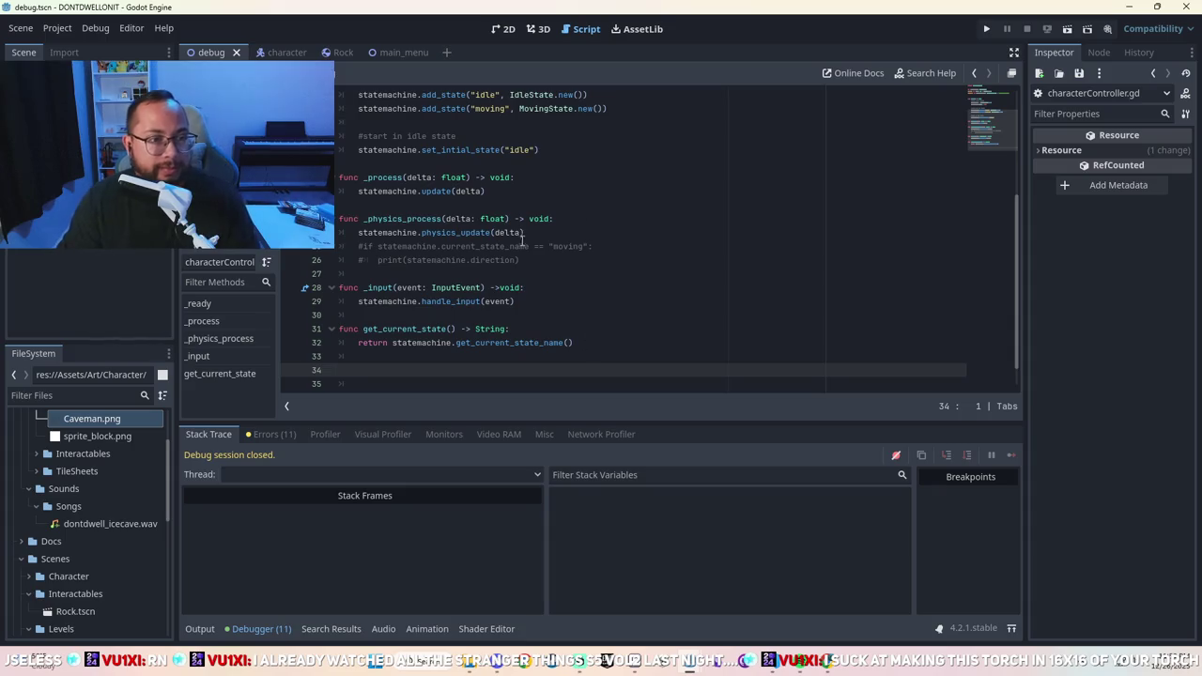
pyautogui.scroll(3, 538, 269)
pyautogui.scroll(1, 538, 270)
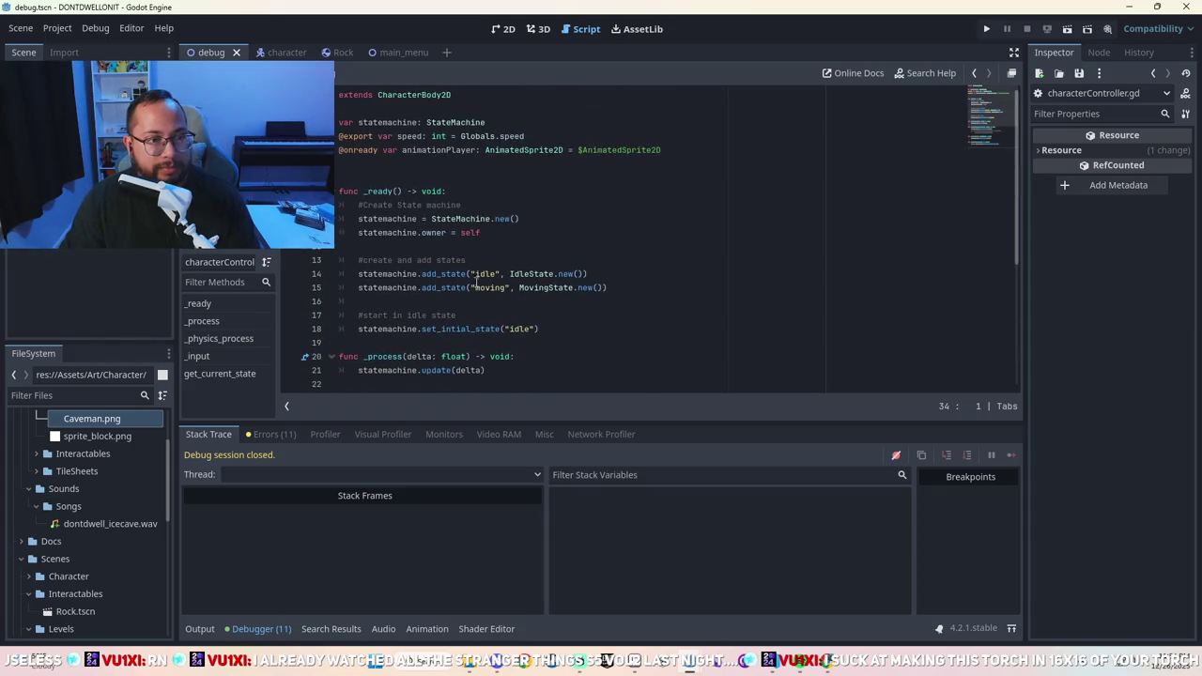
pyautogui.scroll(-4, 479, 328)
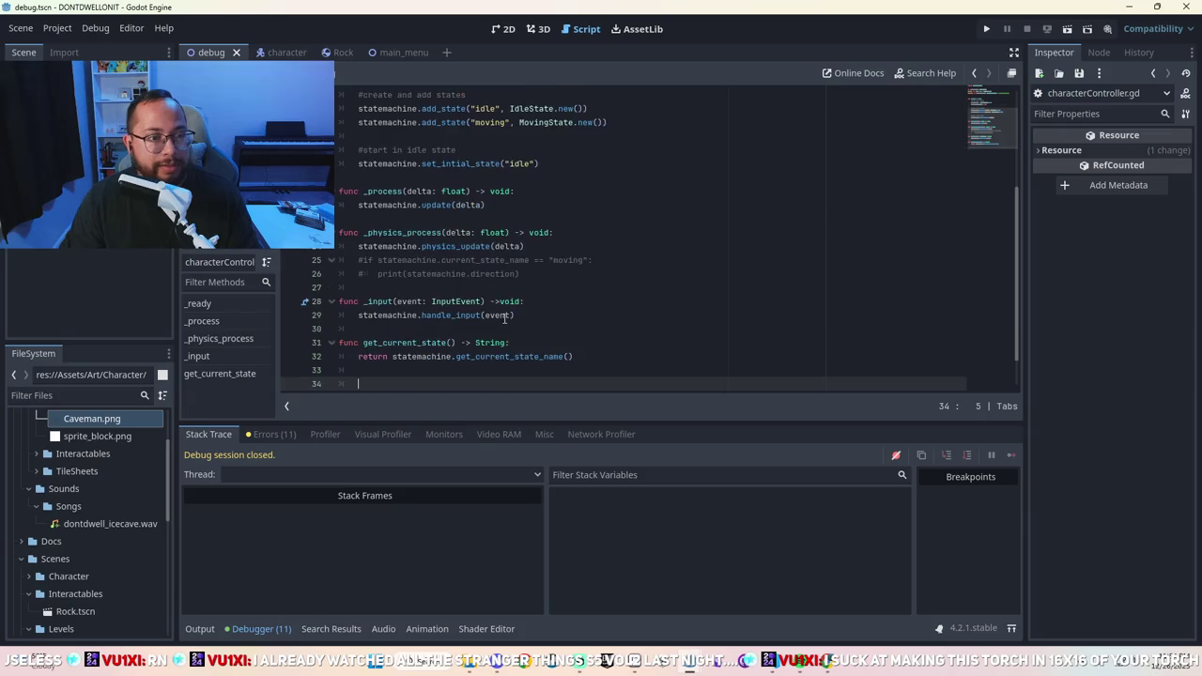
pyautogui.press('Up')
pyautogui.press('Up')
# Uncomment lines 25–26 and replace the print with 'var direction = Vector2.get'.
pyautogui.click(365, 274)
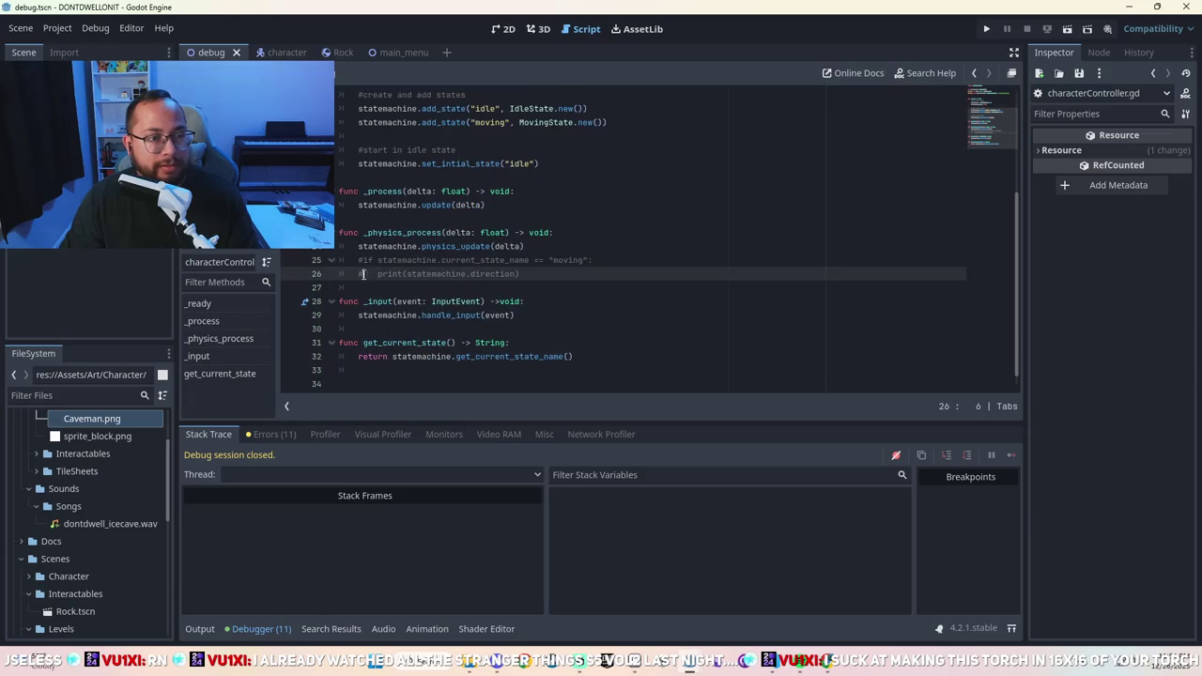
pyautogui.hotkey('ctrl', 'k')
pyautogui.press('Up')
pyautogui.hotkey('ctrl', 'k')
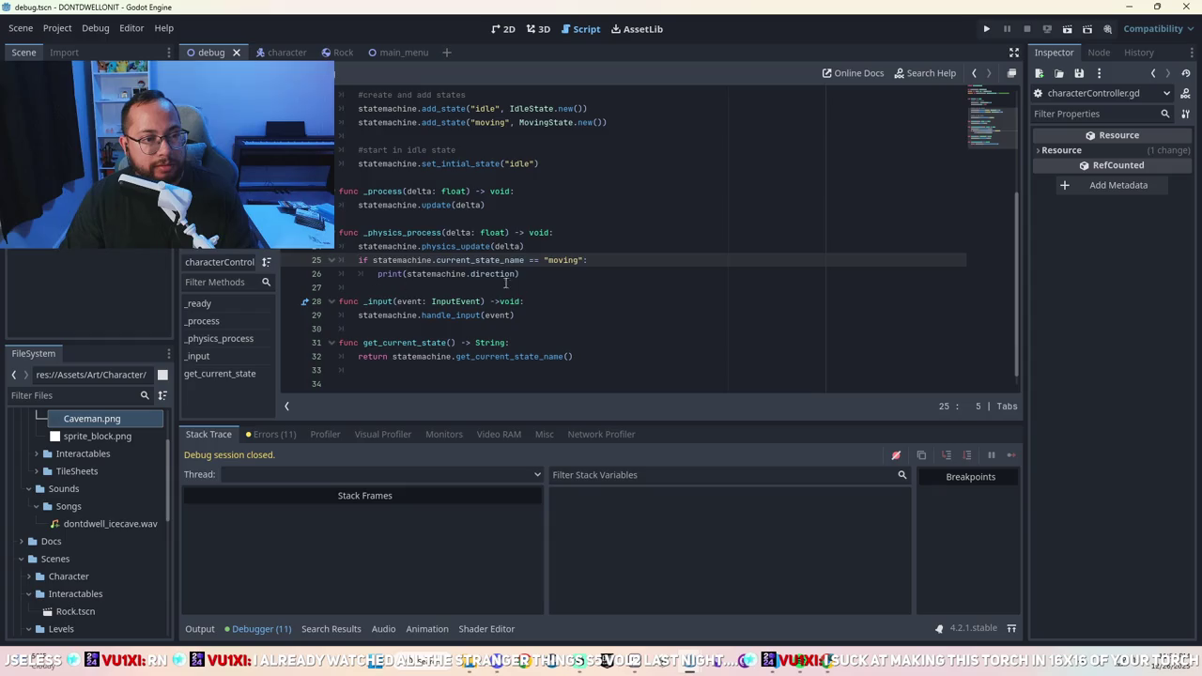
pyautogui.moveTo(519, 273); pyautogui.dragTo(377, 275)
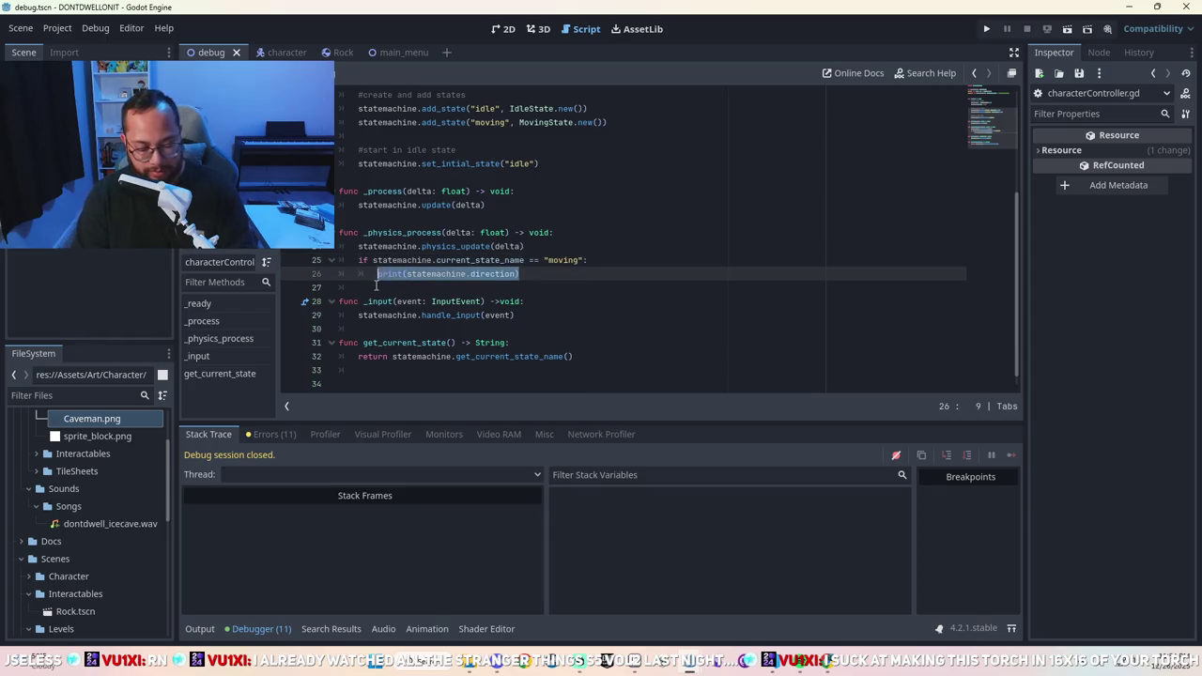
pyautogui.write('var direction')
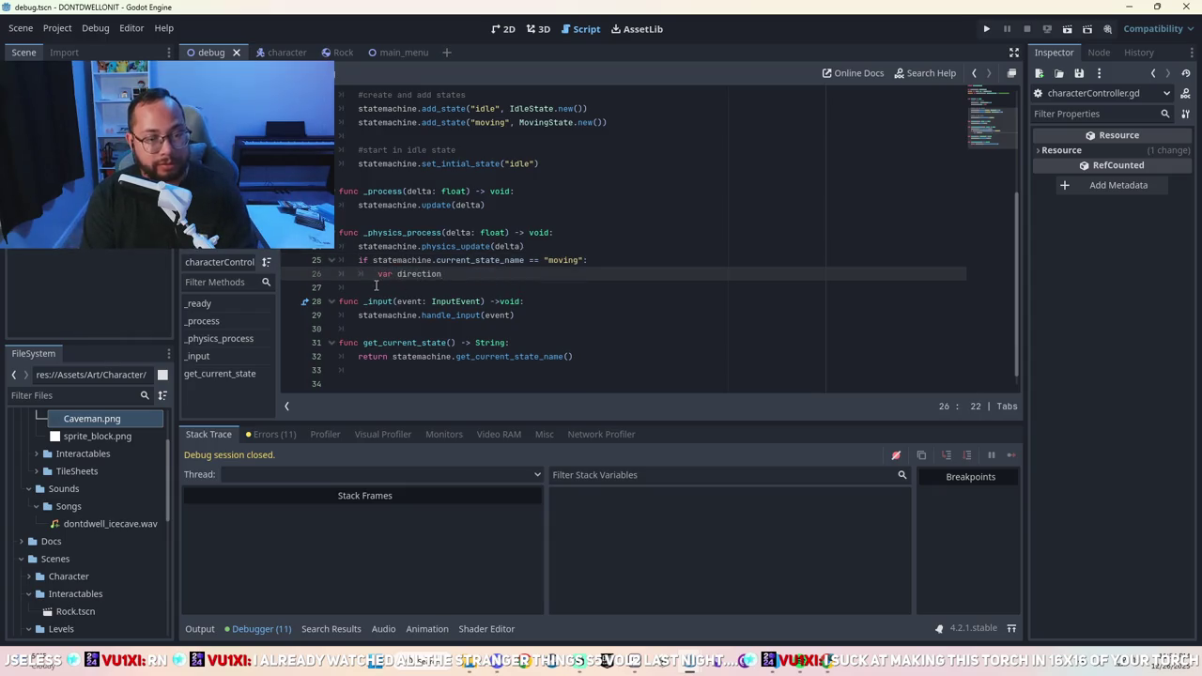
pyautogui.write(' = Vector2')
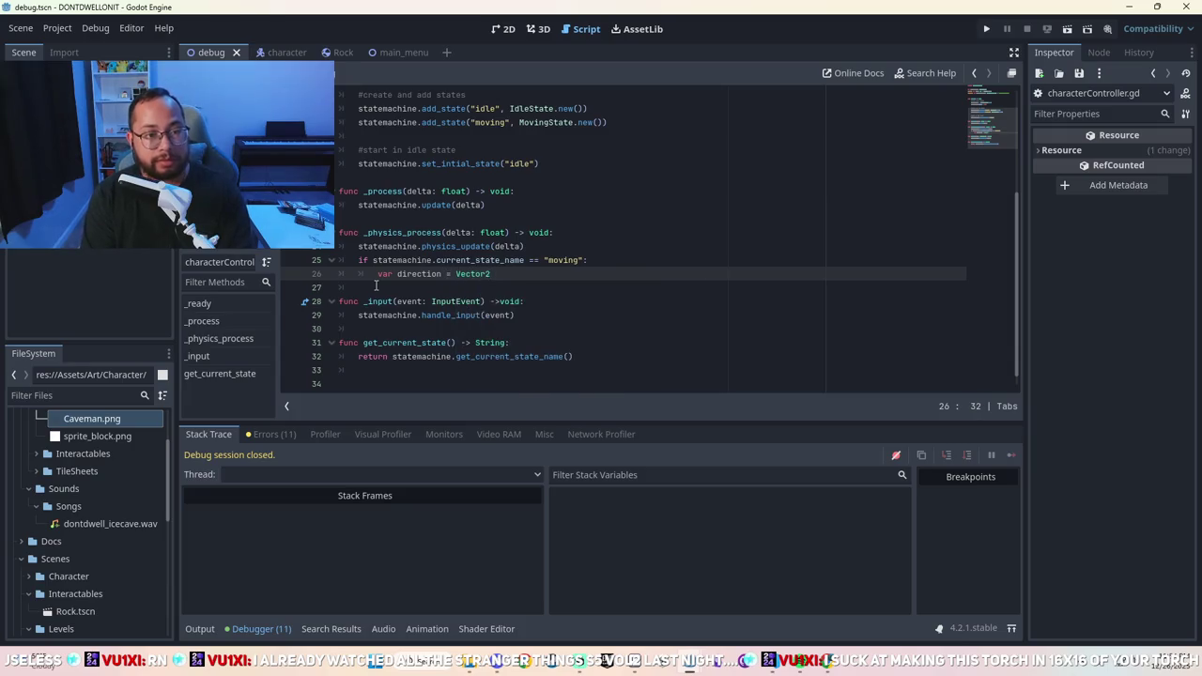
pyautogui.write('.get')
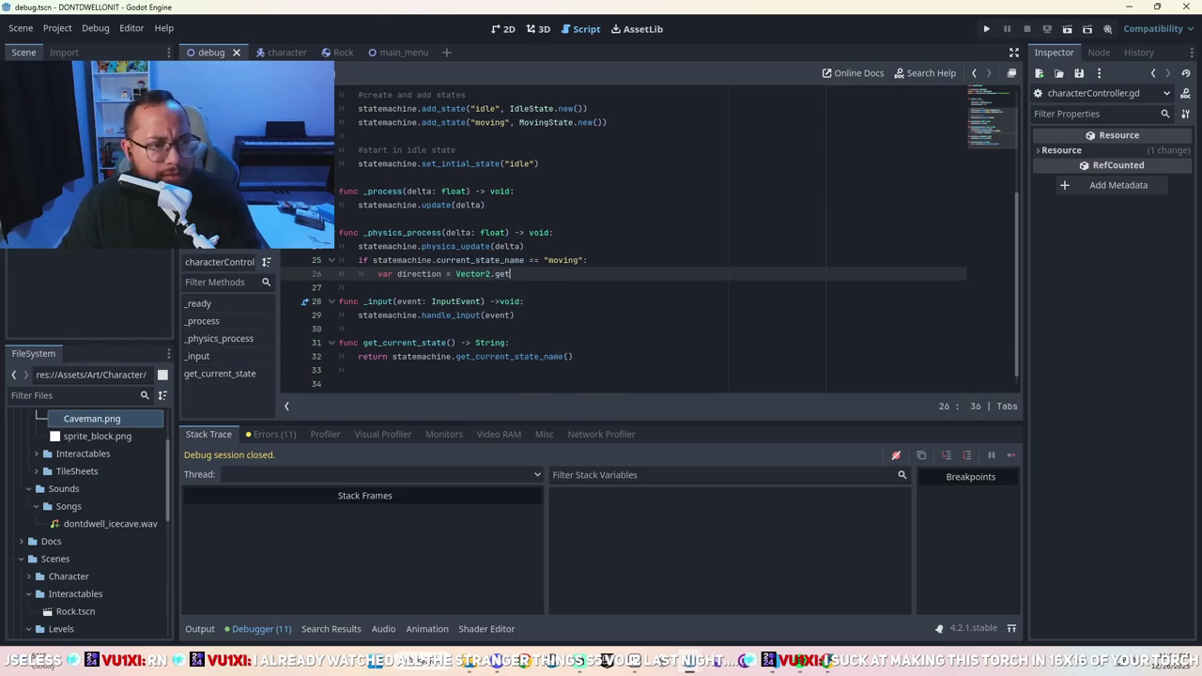
pyautogui.hotkey('alt', 'Left')
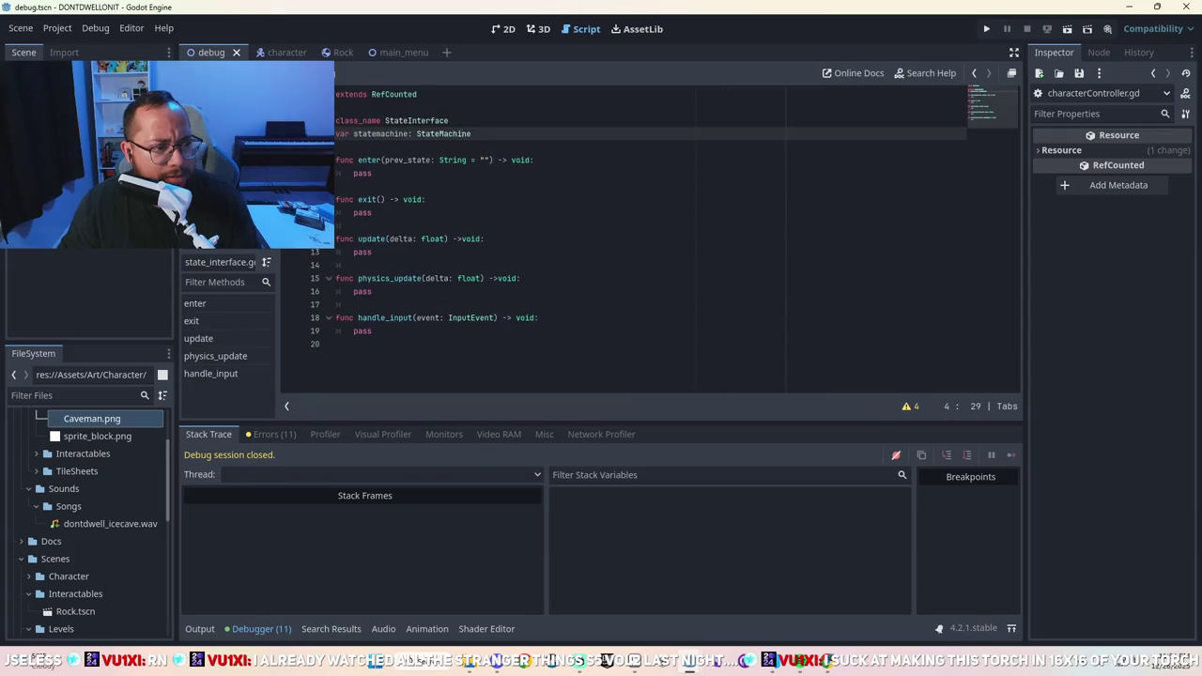
# Copy the Input.get_vector direction calculation from line 48 of MovingState.gd.
pyautogui.hotkey('alt', 'Left')
pyautogui.scroll(-4, 415, 241)
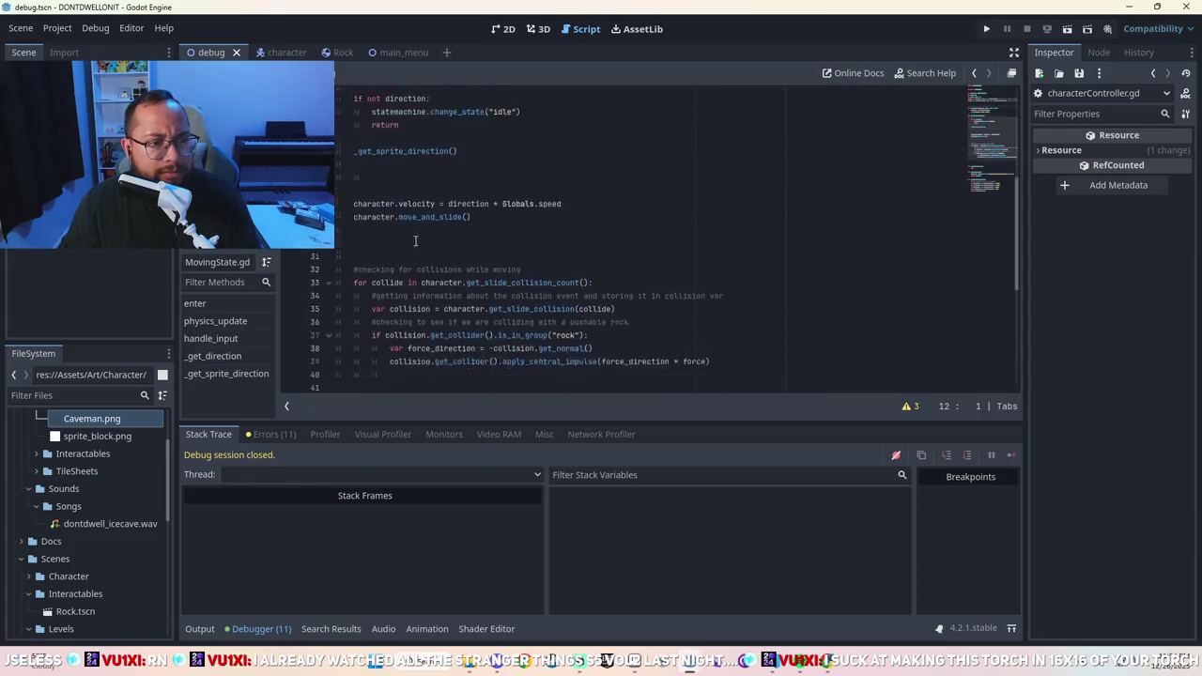
pyautogui.scroll(-6, 415, 240)
pyautogui.moveTo(676, 225); pyautogui.dragTo(347, 227)
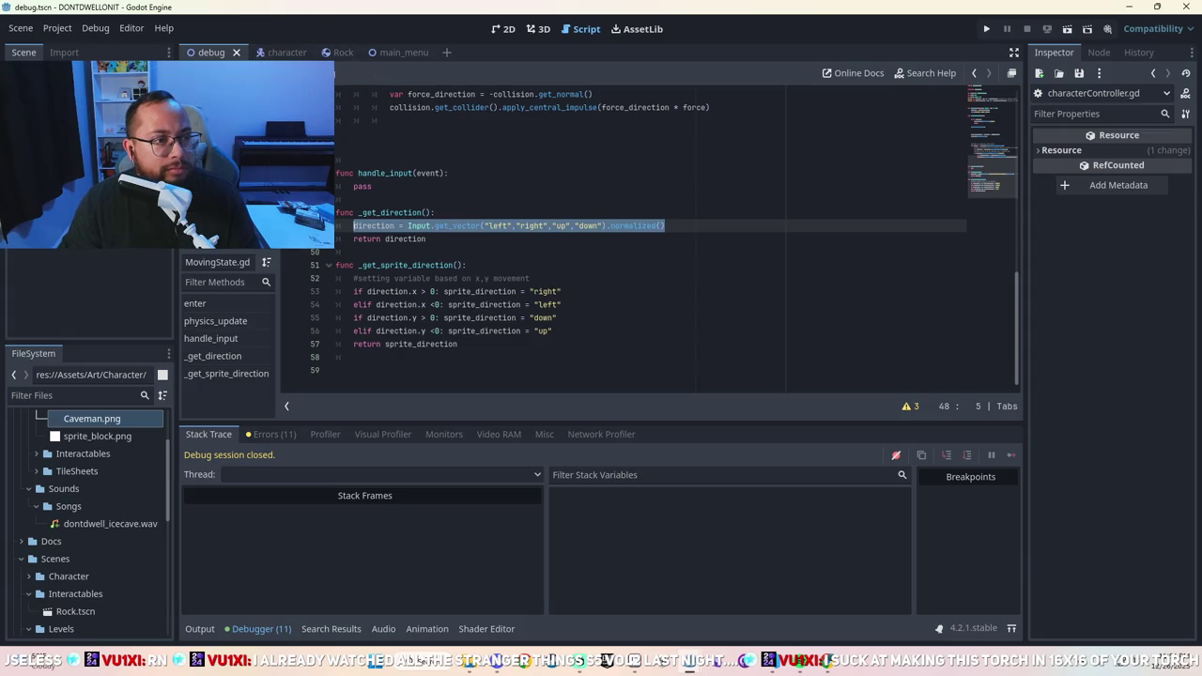
pyautogui.hotkey('alt', 'Left')
# Paste it over line 26's direction declaration, add print(direction), and run the game.
pyautogui.moveTo(554, 274); pyautogui.dragTo(451, 279)
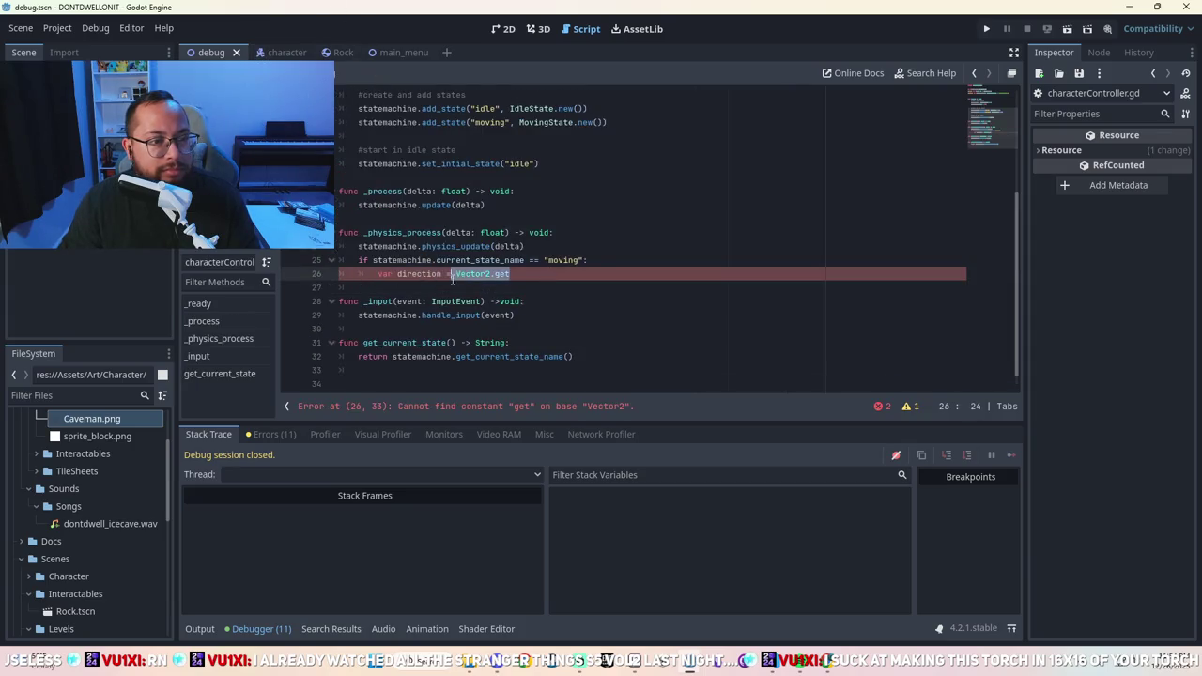
pyautogui.hotkey('ctrl', 'shift', 'Left')
pyautogui.hotkey('ctrl', 'shift', 'Left')
pyautogui.hotkey('ctrl', 'shift', 'Left')
pyautogui.write('var direction = Input.get_vector("left","right","up","down").normalized()')
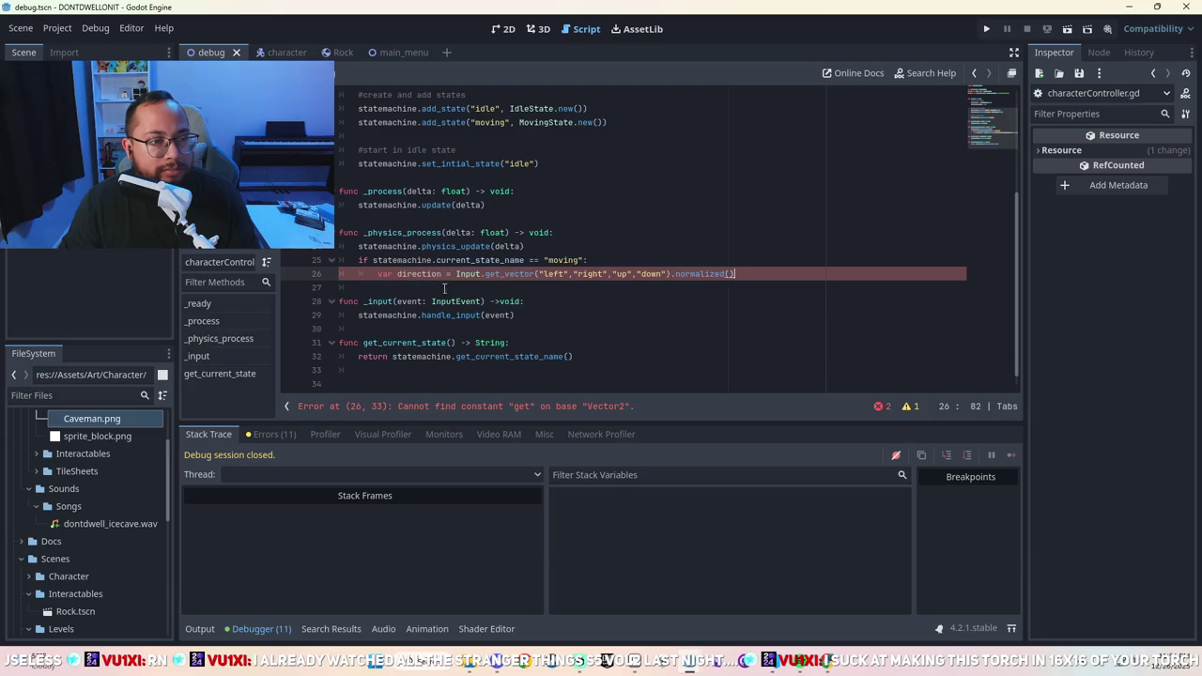
pyautogui.press('Return')
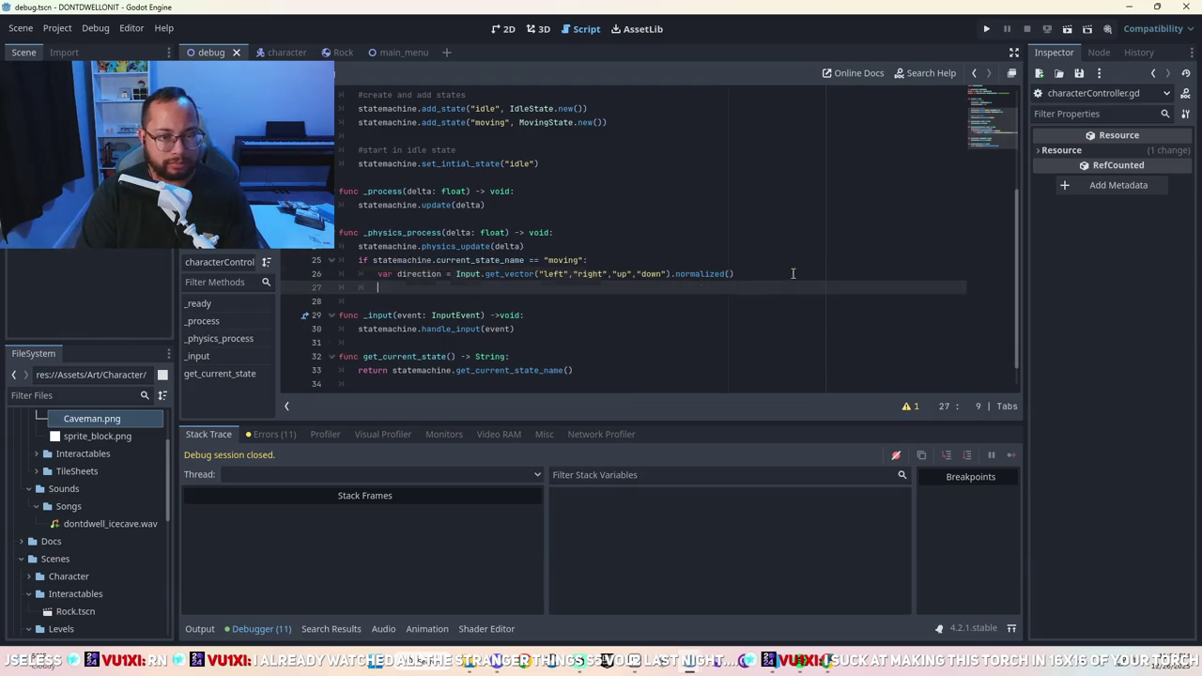
pyautogui.write('print(direction)')
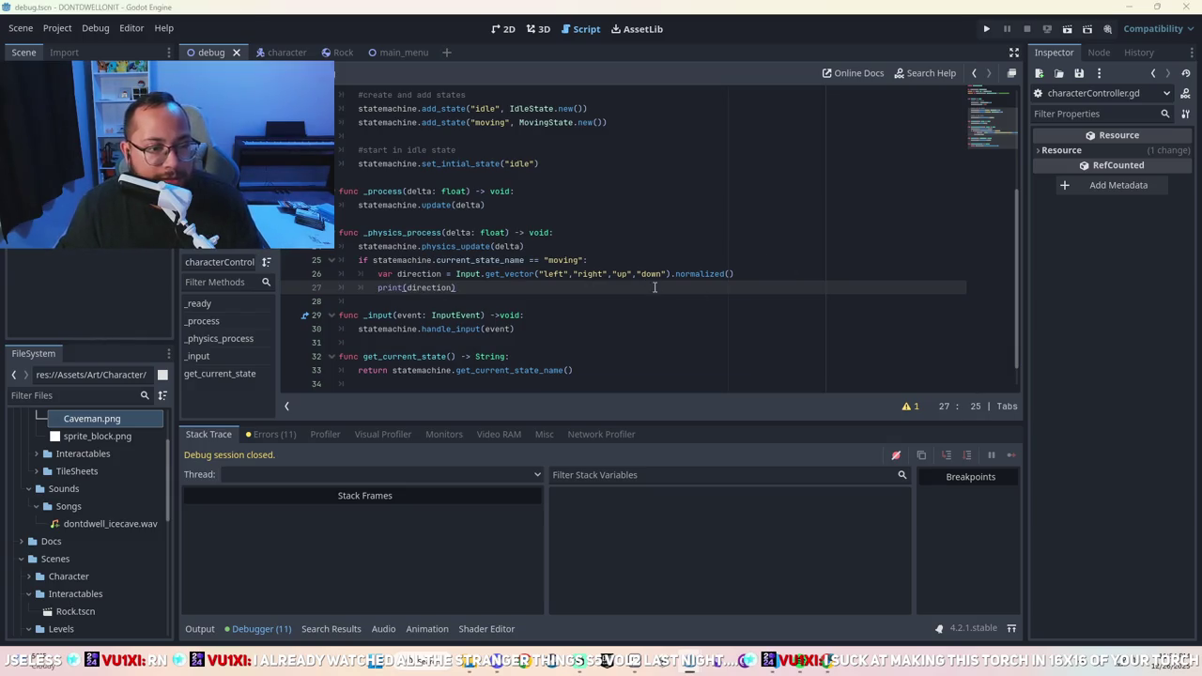
pyautogui.click(986, 29)
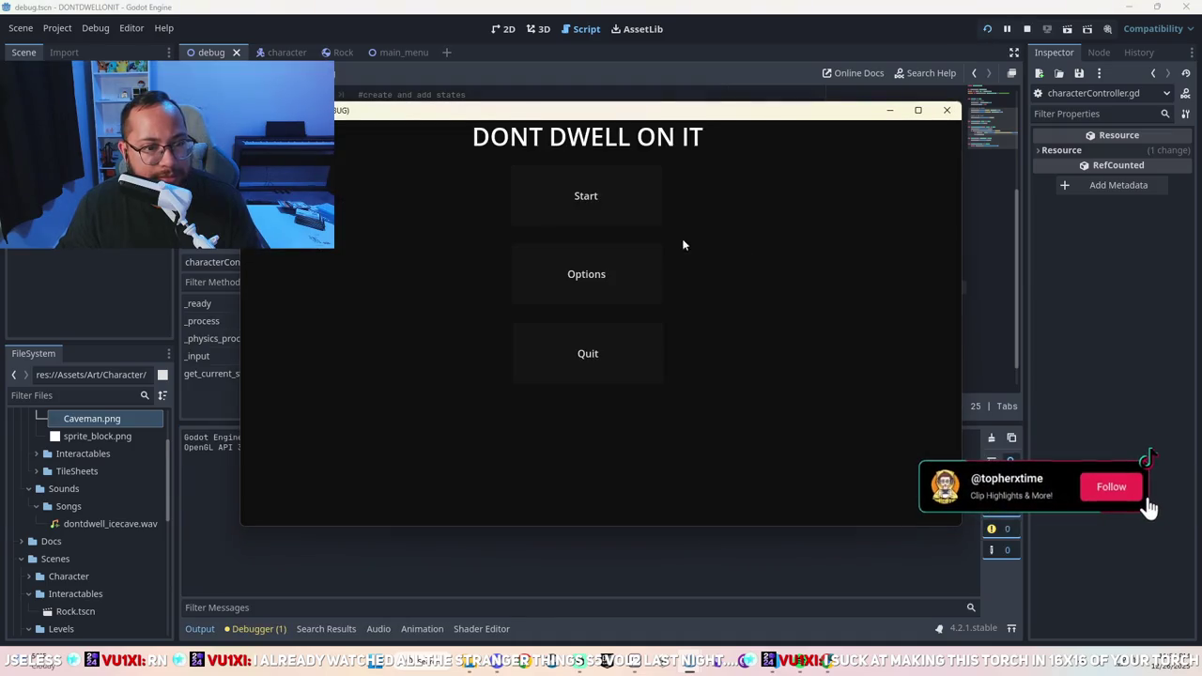
# Start the game, move the caveman down, up and right, then close the game window.
pyautogui.click(620, 204)
pyautogui.press('Down')
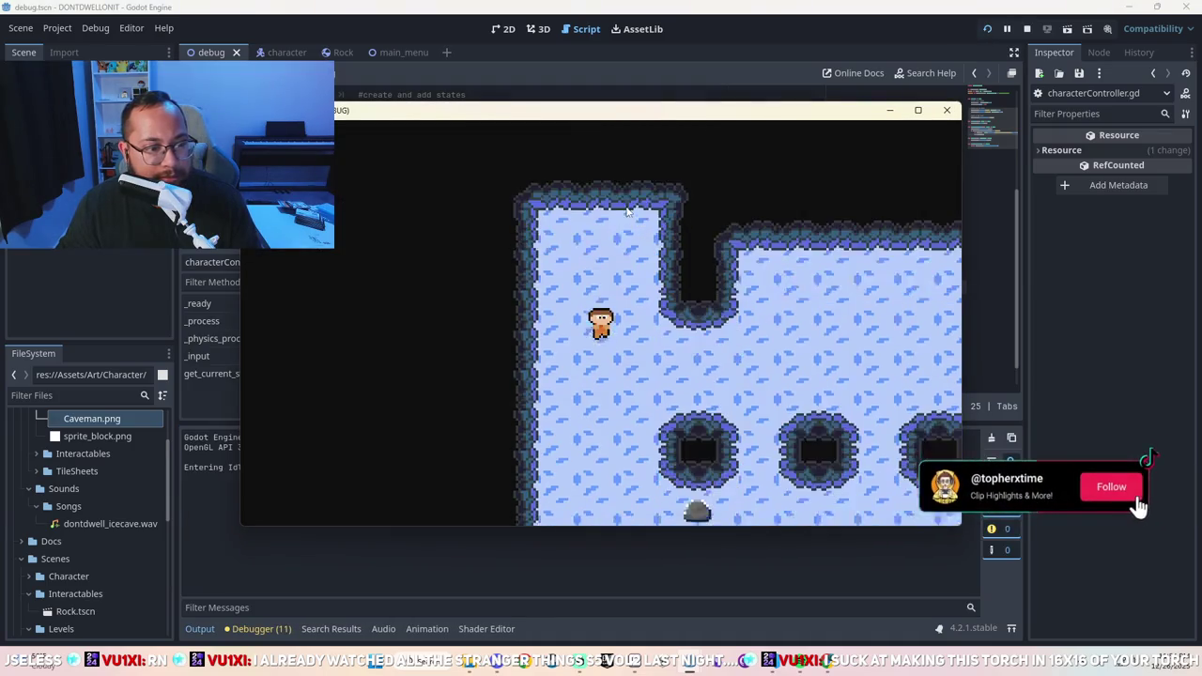
pyautogui.press('Up')
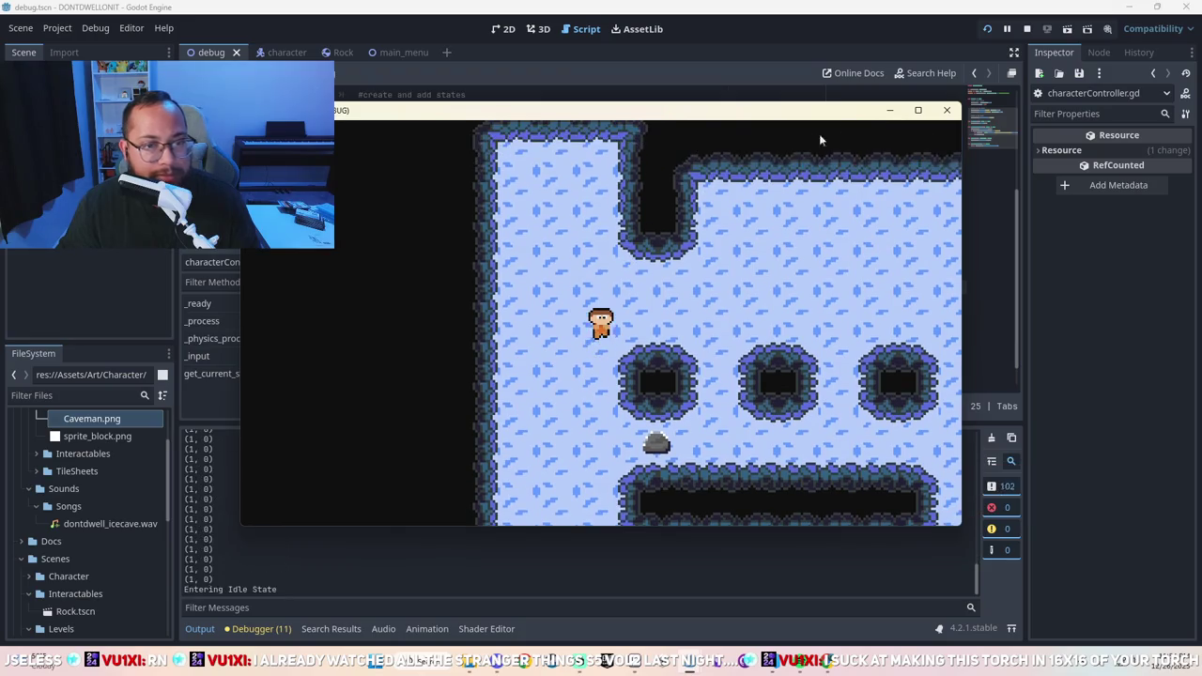
pyautogui.press('Right')
pyautogui.click(948, 110)
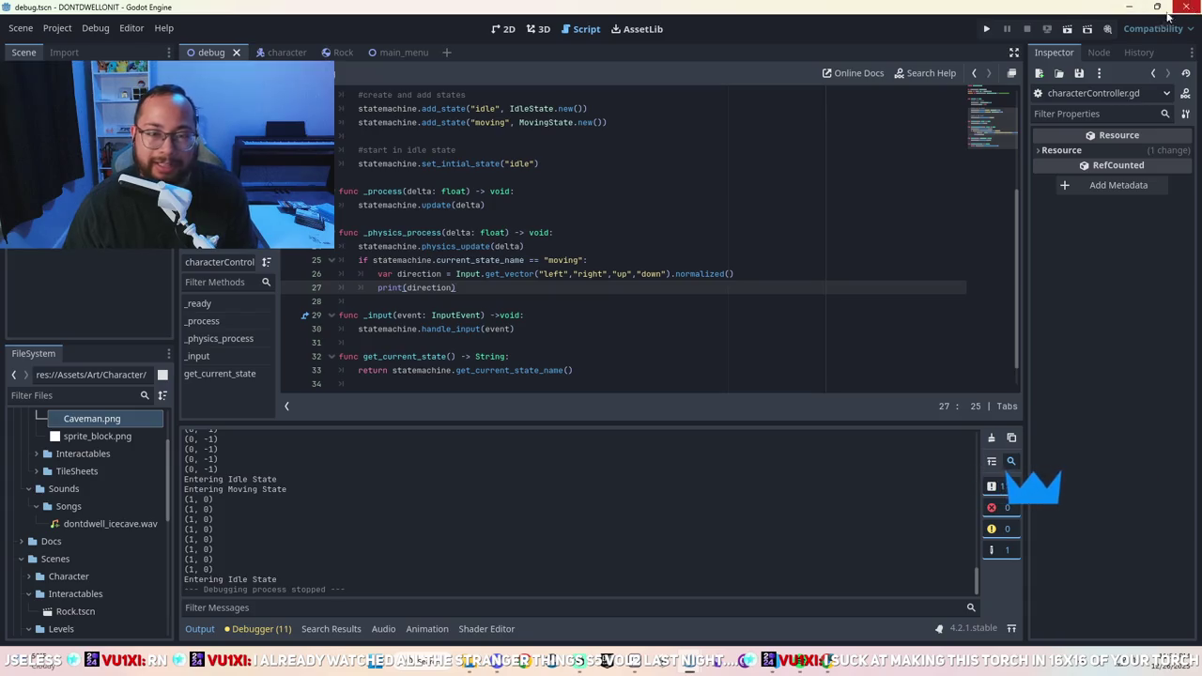
# Add '#this is where I wanna handle moving animations but need to fix' below physics_update(delta).
pyautogui.click(604, 260)
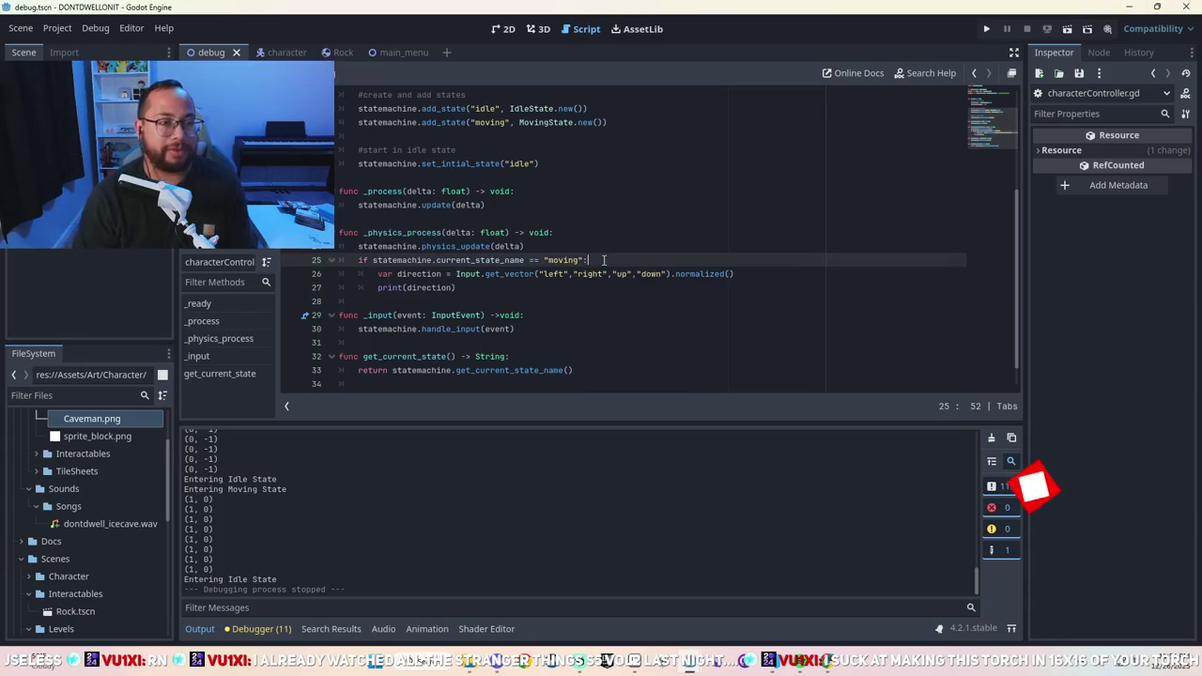
pyautogui.press('Return')
pyautogui.hotkey('ctrl', 'z')
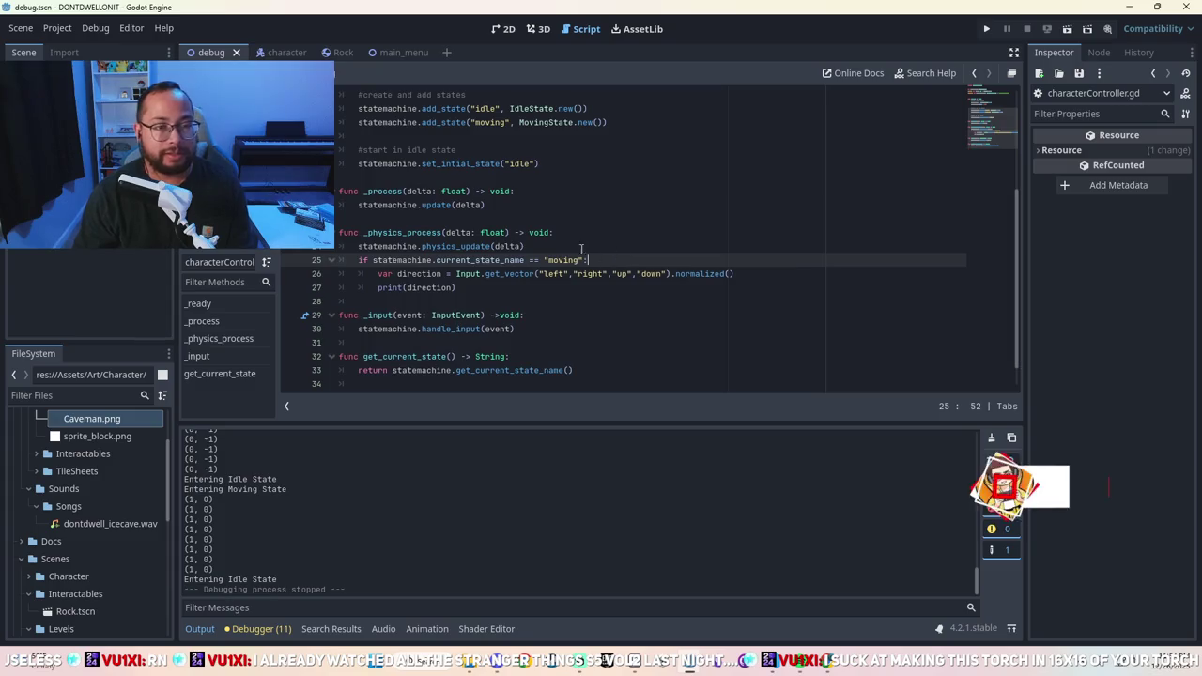
pyautogui.click(577, 238)
pyautogui.click(563, 244)
pyautogui.press('Return')
pyautogui.write('#')
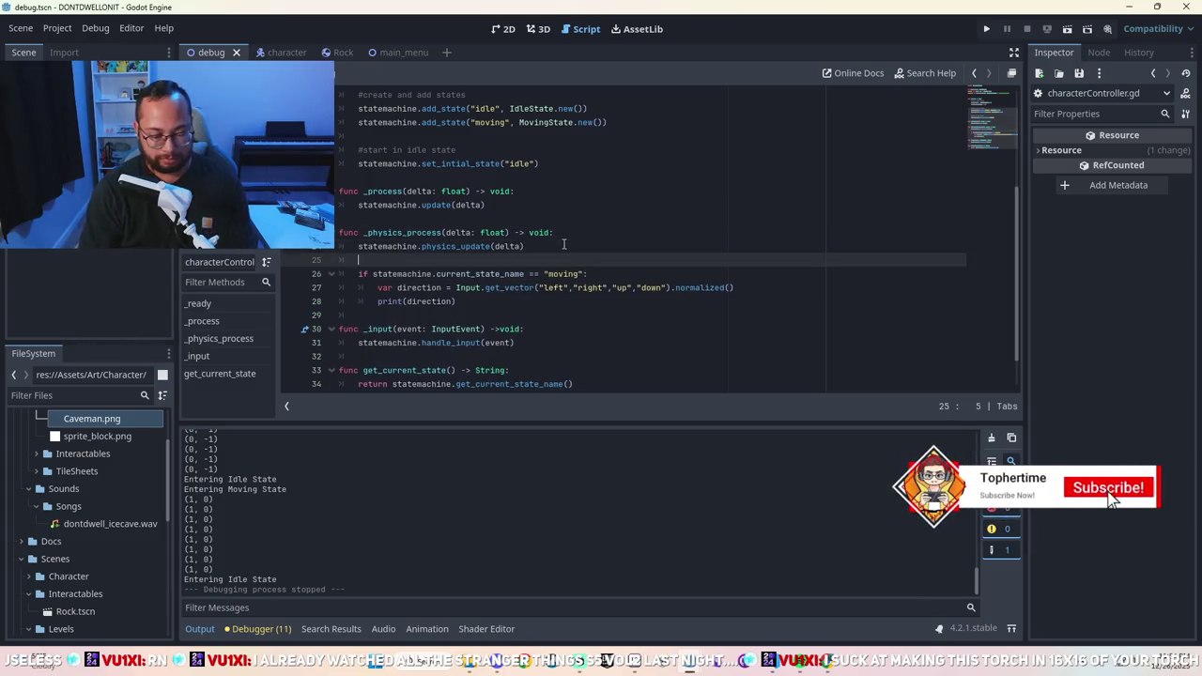
pyautogui.write('this is whe')
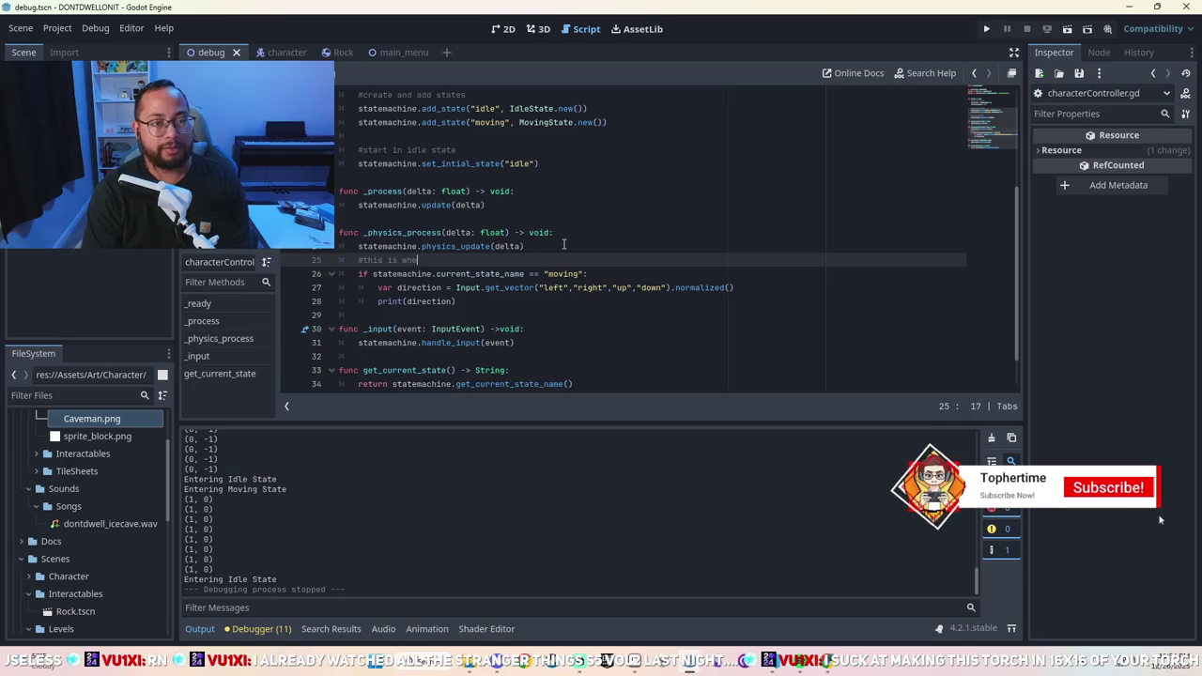
pyautogui.write('re I wanna handle ')
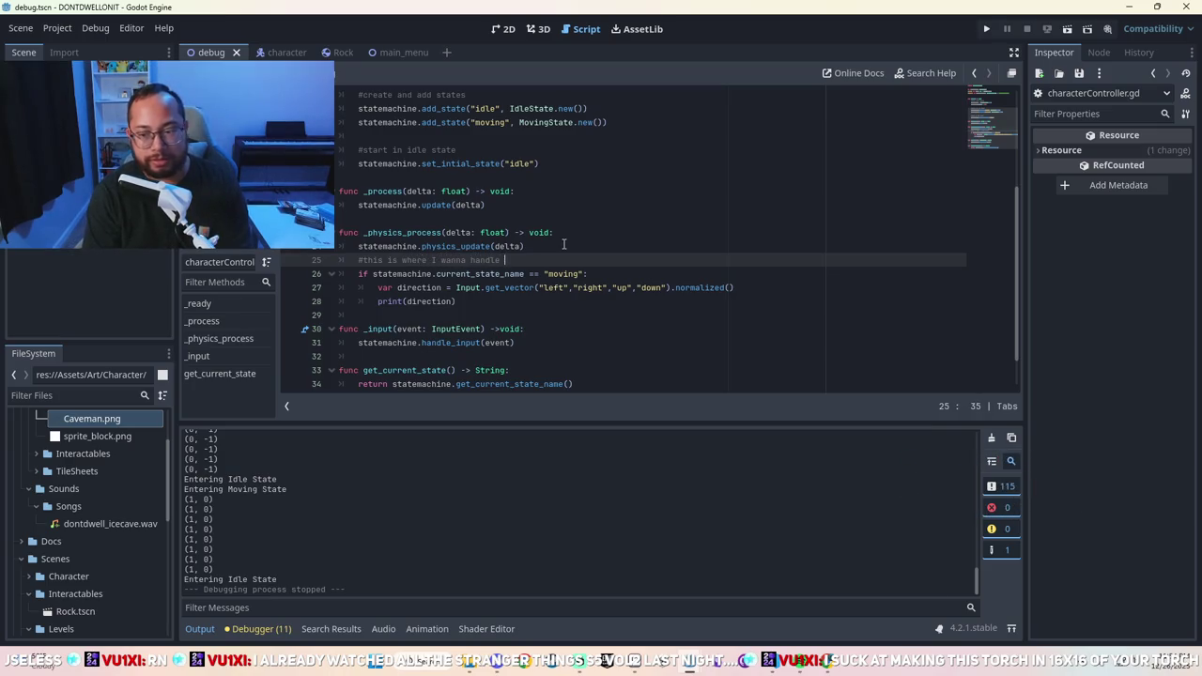
pyautogui.write('moving animatio')
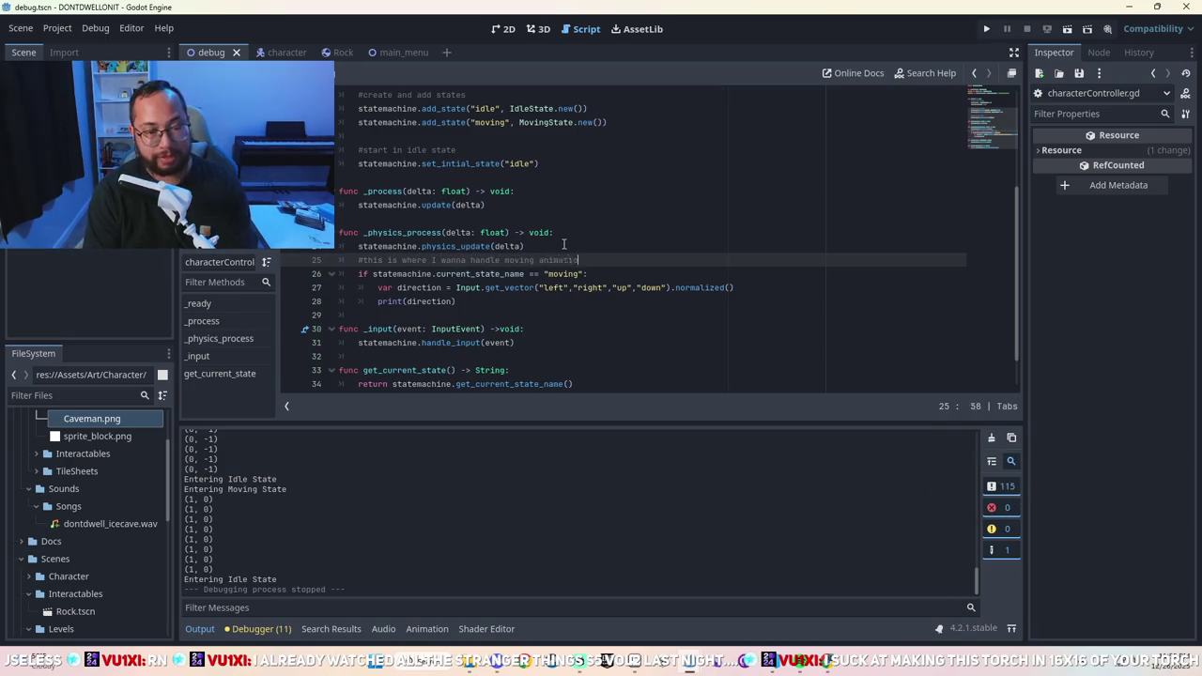
pyautogui.write('ns but need to fix')
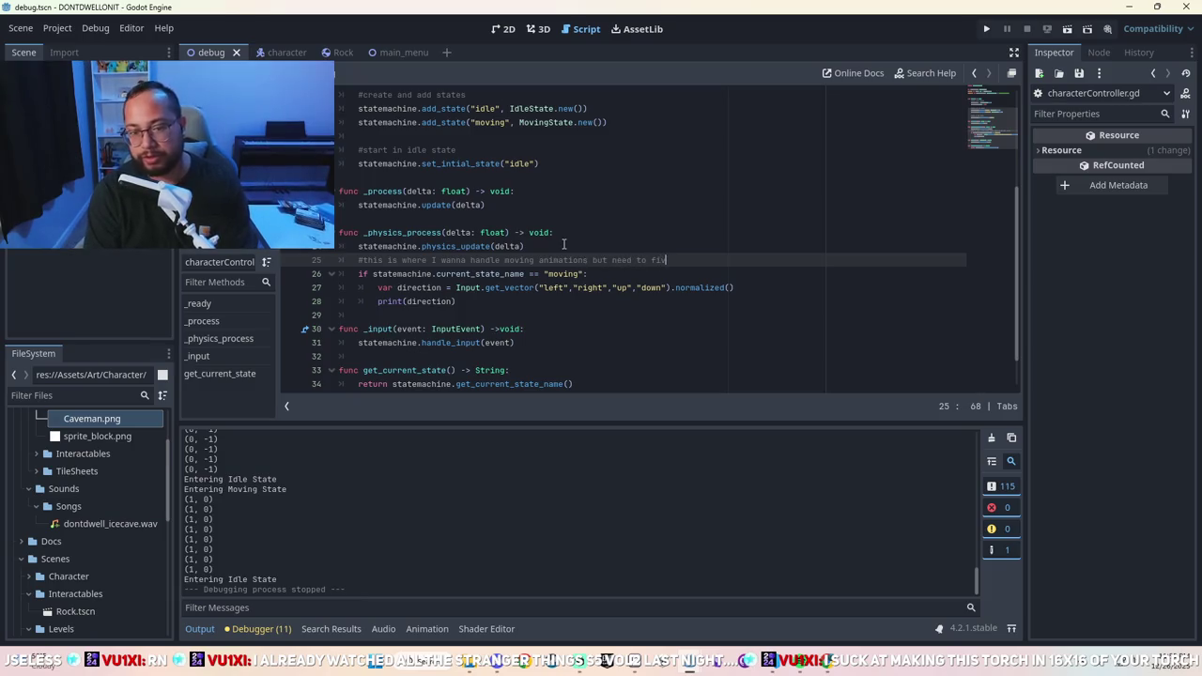